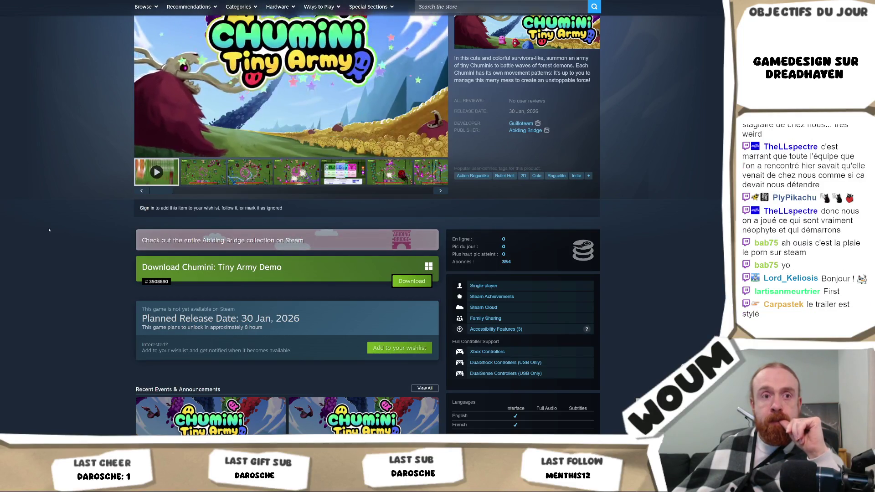
Step: Step through the first Chumini: Tiny Army gameplay screenshots under the trailer
scroll(48, 229, up, 2)
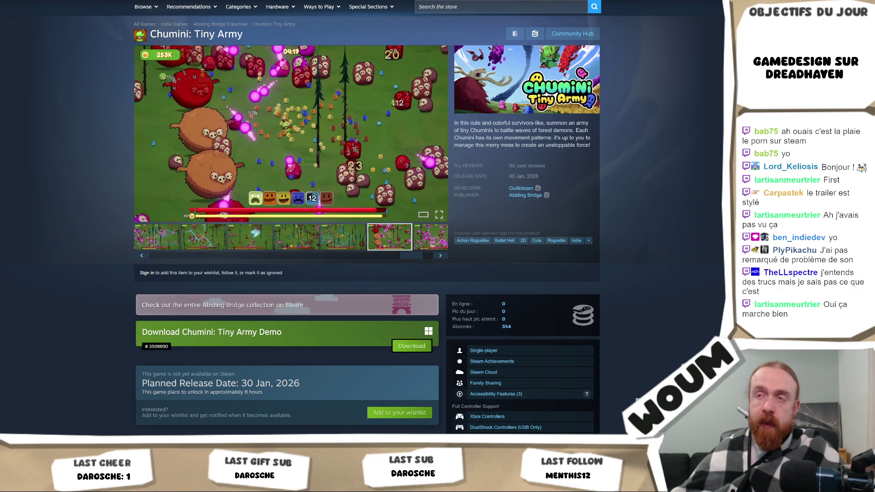
mouse_move(408, 84)
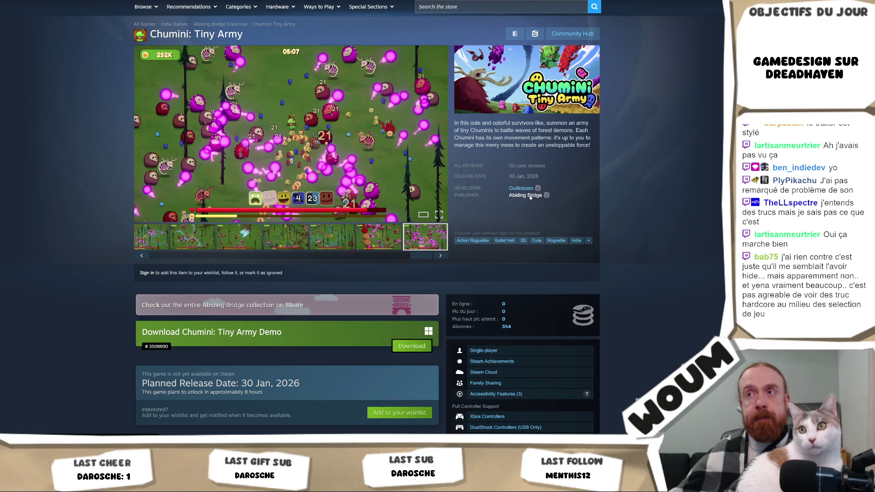
scroll(625, 76, up, 2)
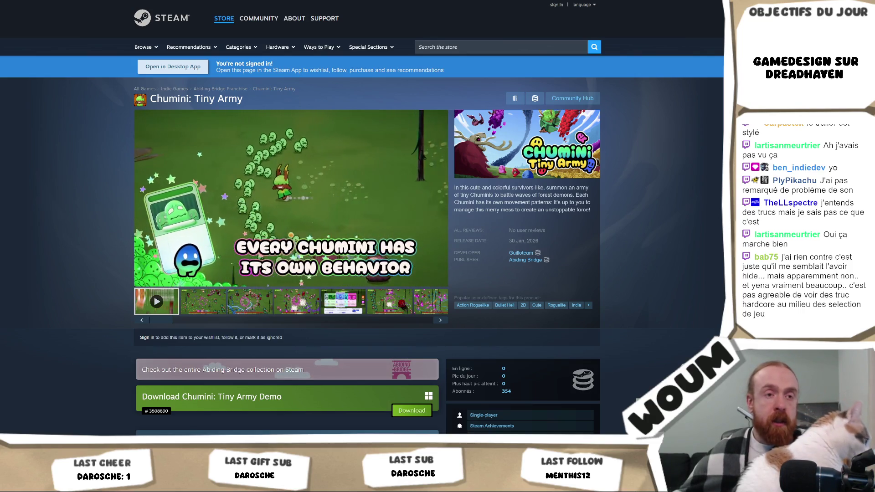
mouse_move(154, 275)
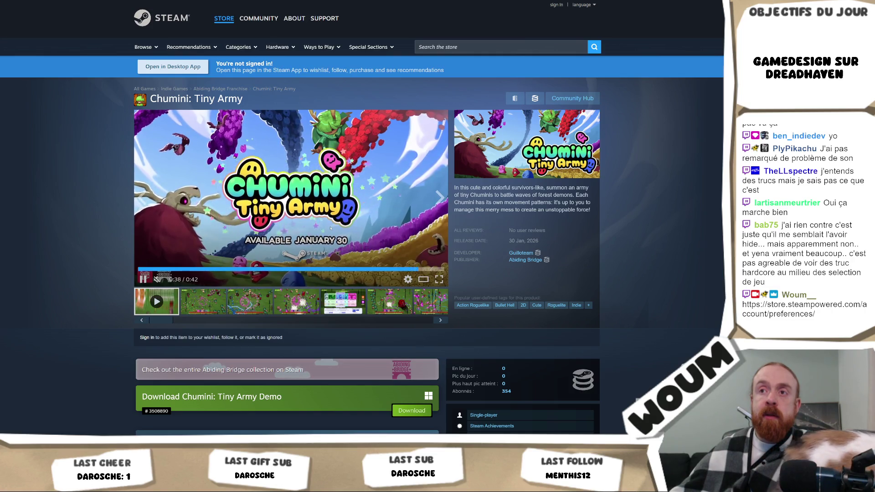
click(219, 312)
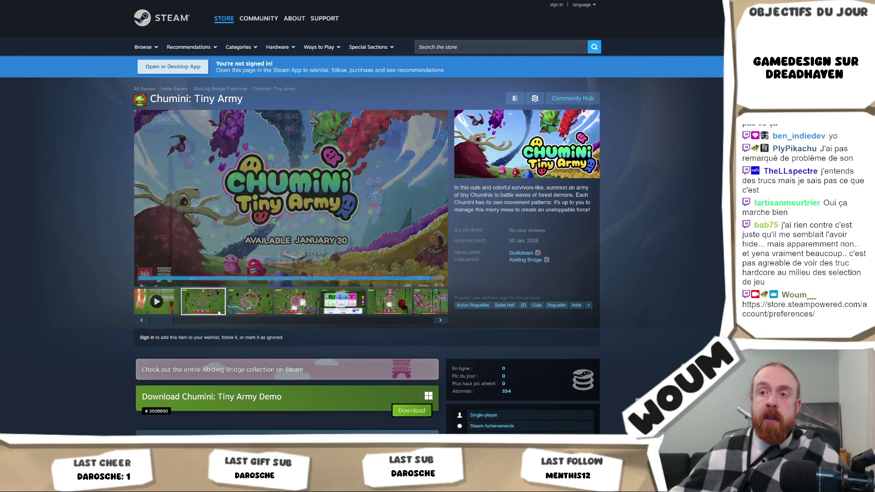
click(250, 310)
click(290, 309)
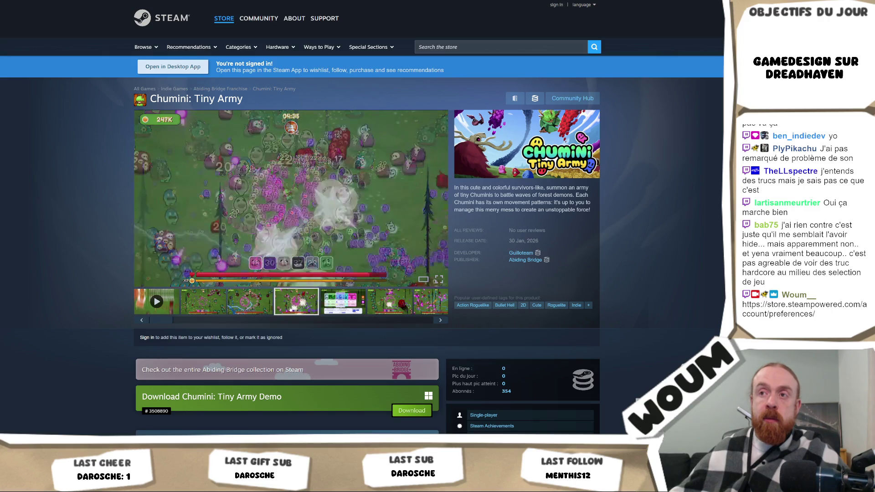
click(343, 309)
Step: Advance to the last screenshots, scroll the thumbnails back to the second one, and return to Unity
click(402, 308)
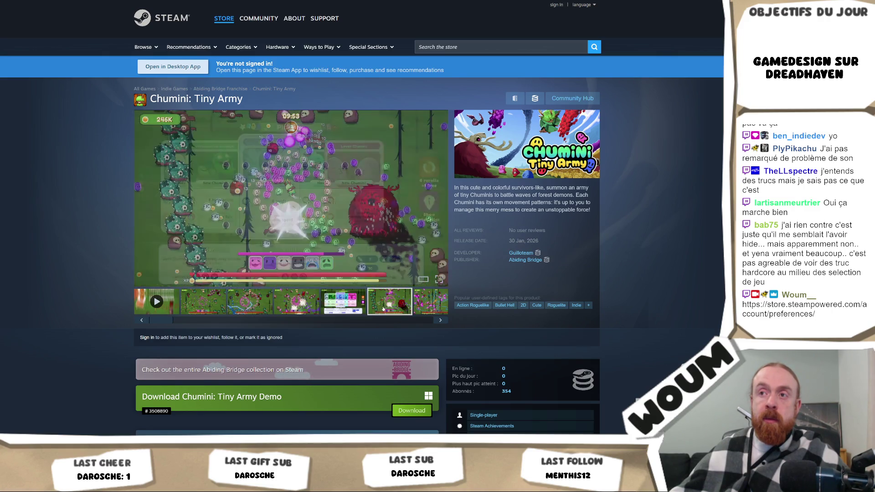
click(414, 307)
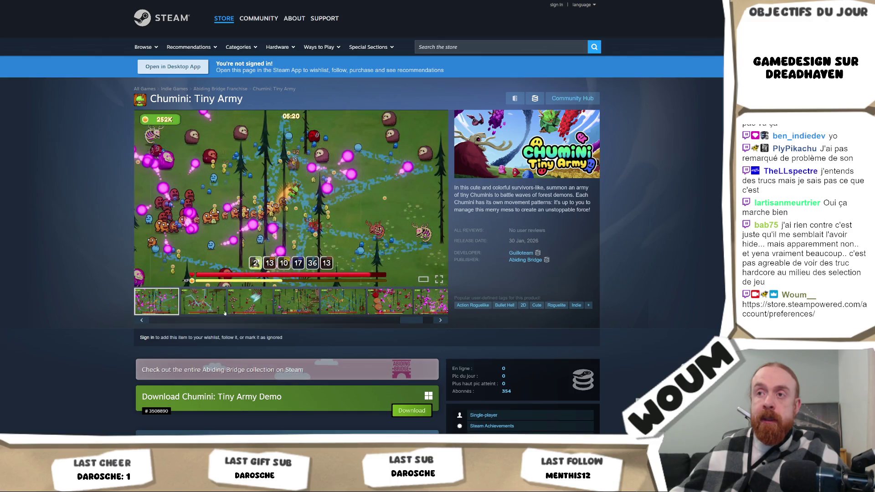
click(362, 304)
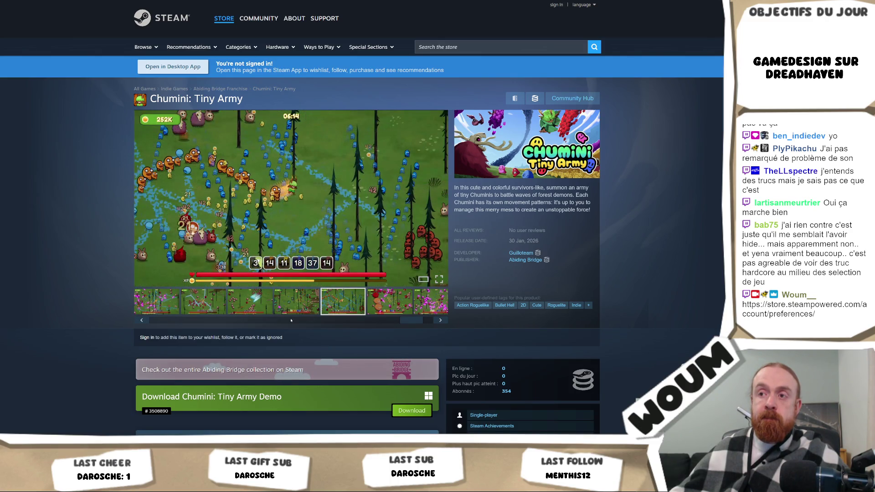
drag(411, 320, 168, 323)
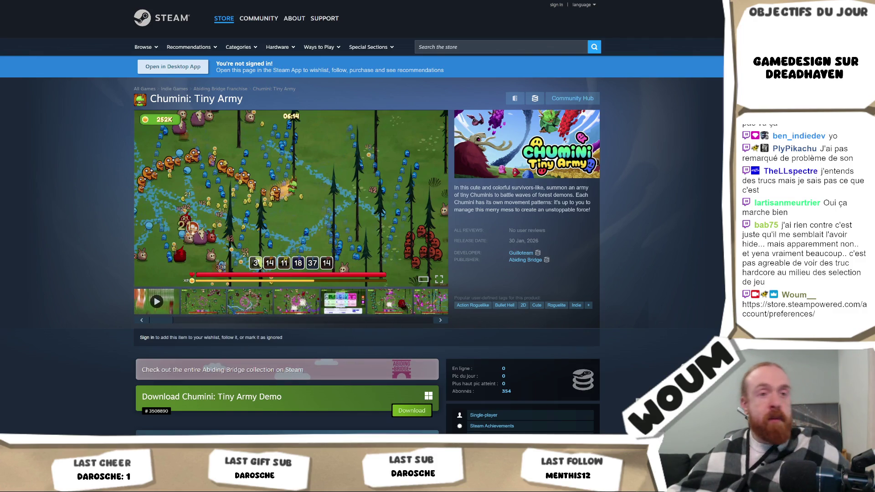
click(215, 301)
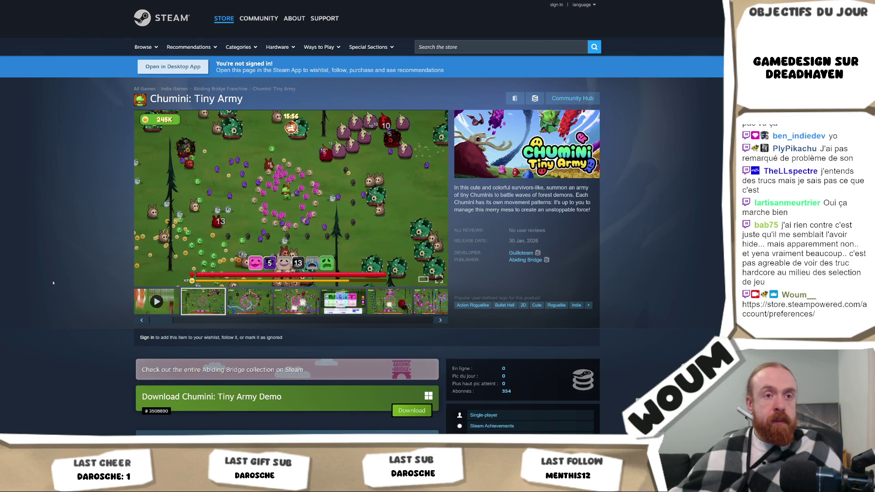
key(alt+Tab)
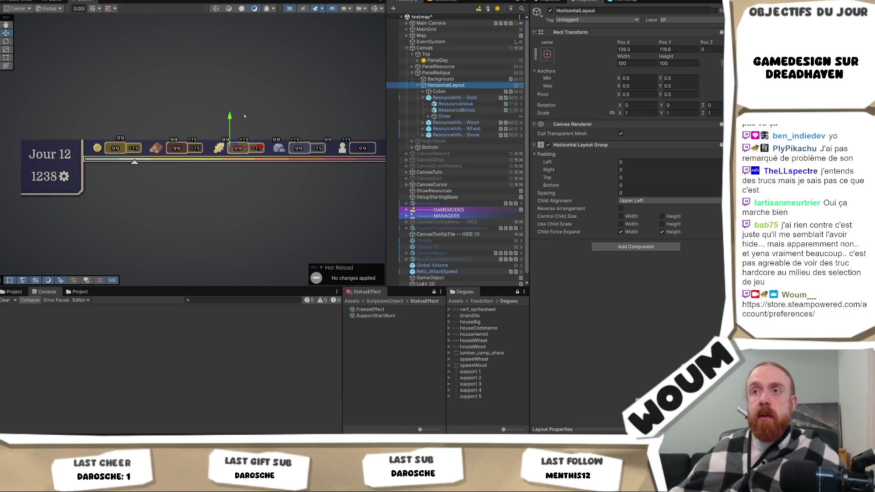
Step: Move HorizontalLayout below the resource bar, keeping child alignment Upper Left
mouse_move(229, 120)
mouse_down()
mouse_move(224, 151)
mouse_move(224, 142)
mouse_up()
click(658, 202)
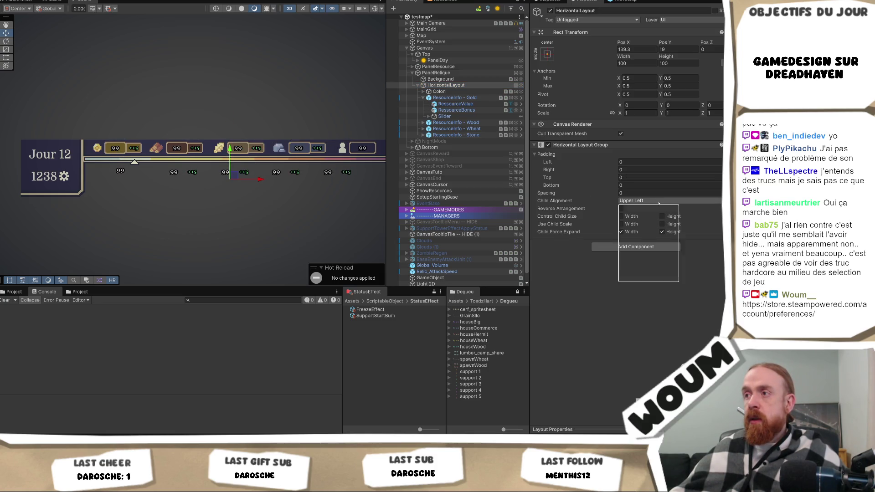
click(569, 270)
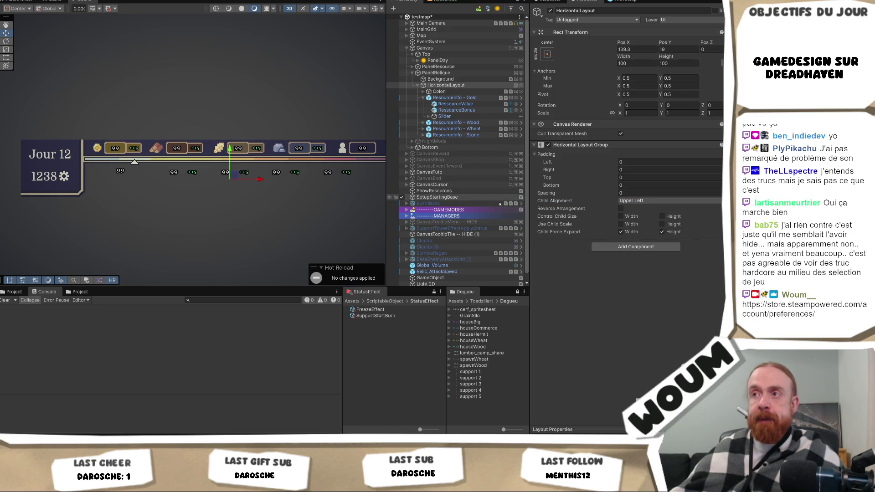
Step: Add an Image child under HorizontalLayout and delete the old Colon and ResourceInfo entries
click(438, 91)
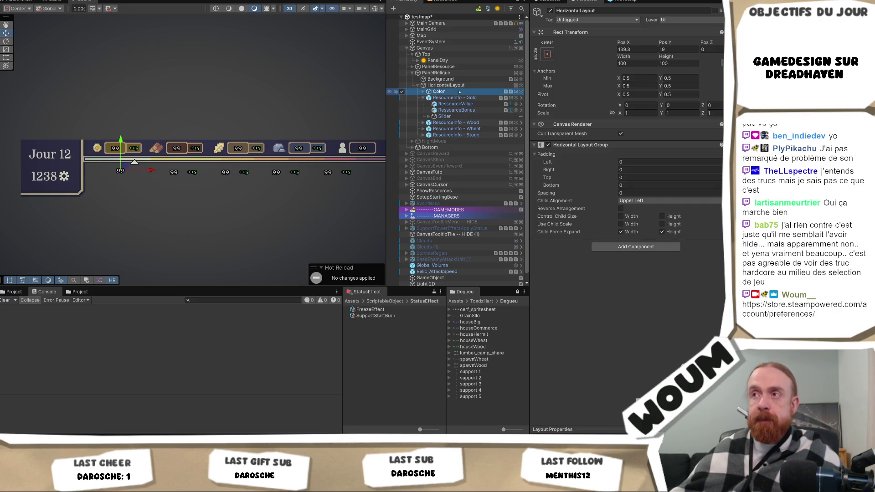
click(448, 85)
right_click(448, 86)
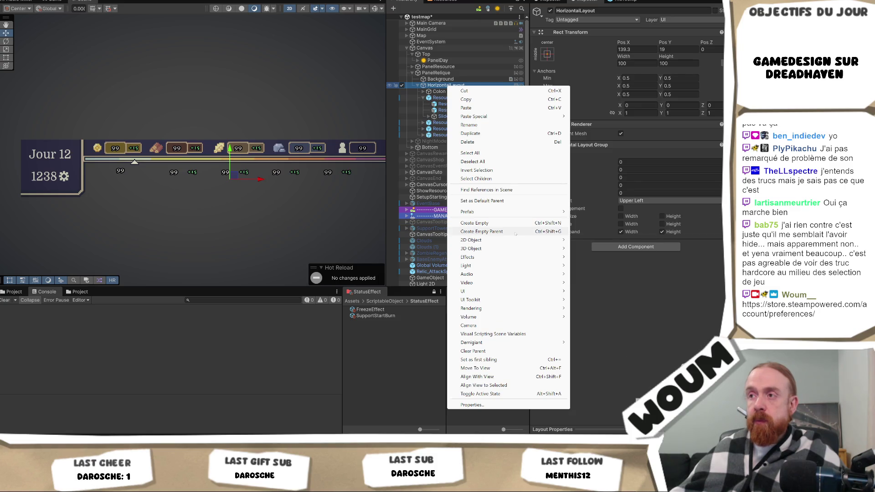
mouse_move(514, 241)
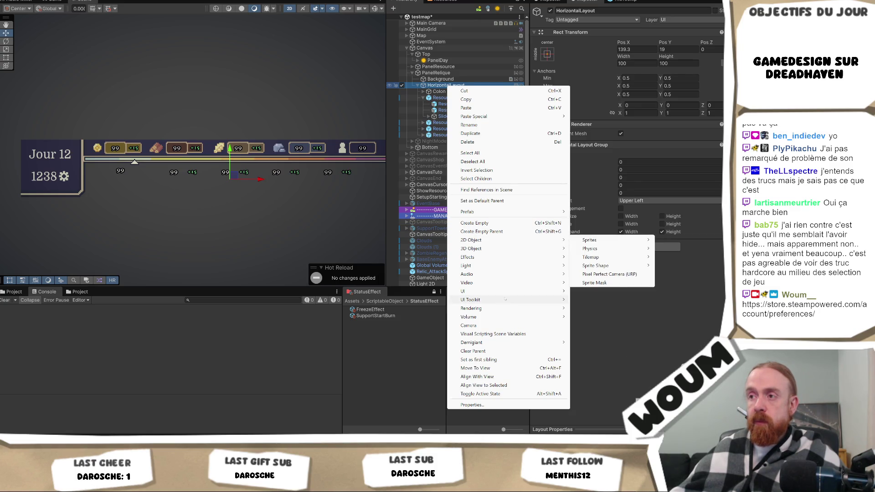
mouse_move(519, 291)
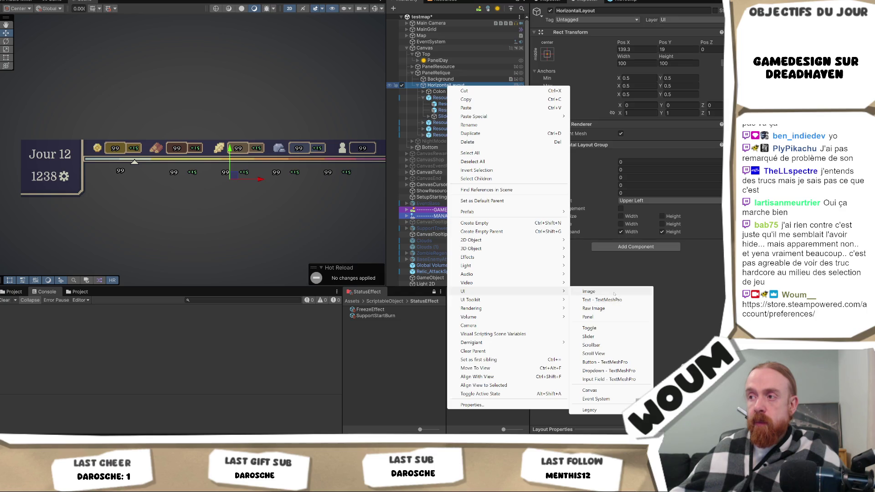
click(589, 291)
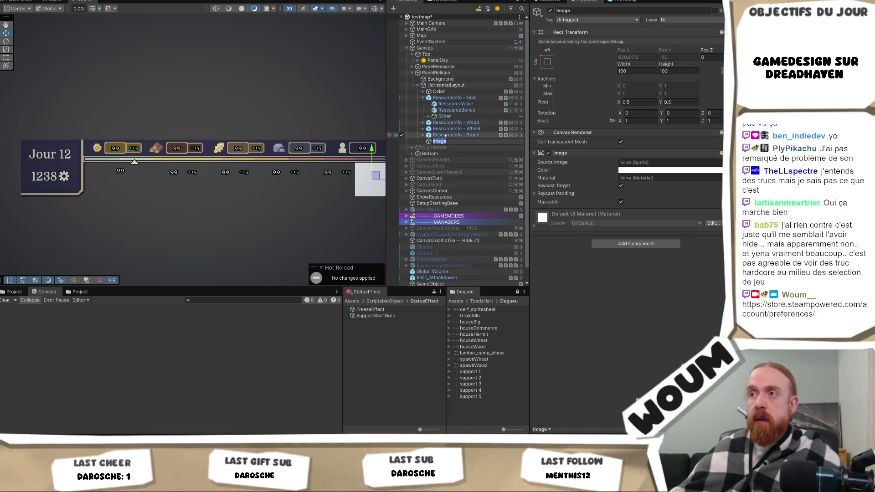
click(456, 135)
shift+click(439, 91)
key(Delete)
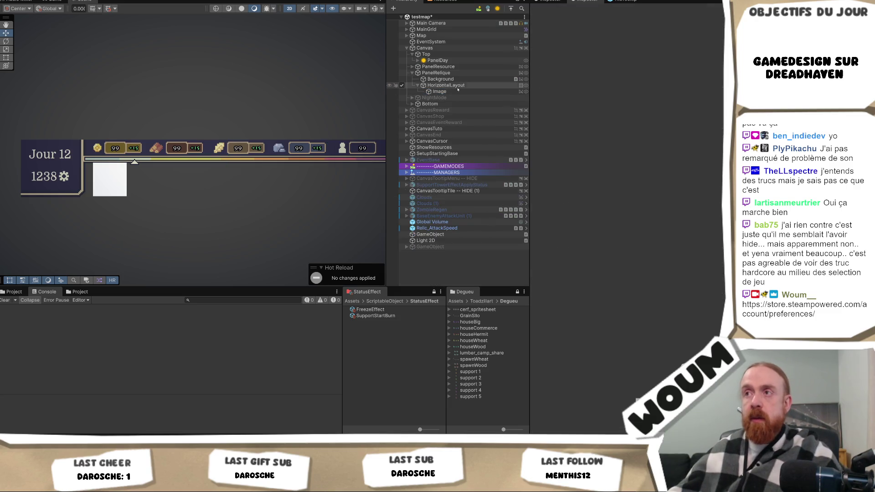
Step: Set HorizontalLayout to control child height but not width, then switch to the Steam page
click(449, 85)
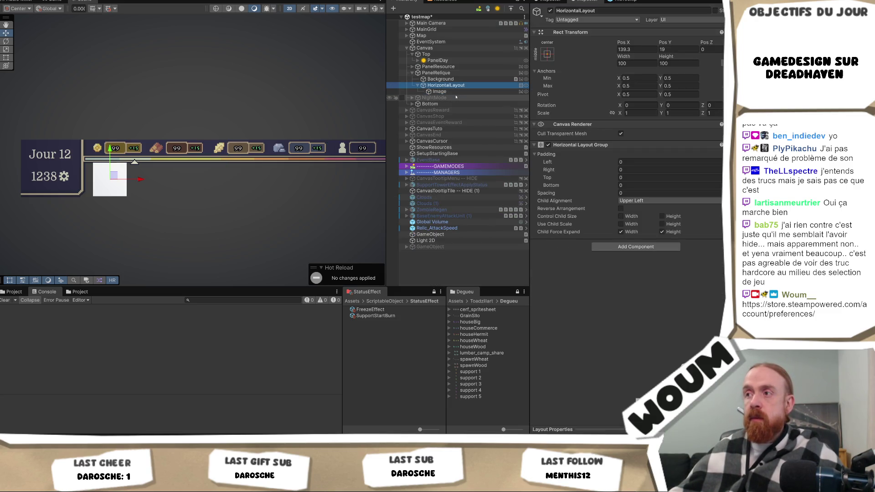
click(620, 217)
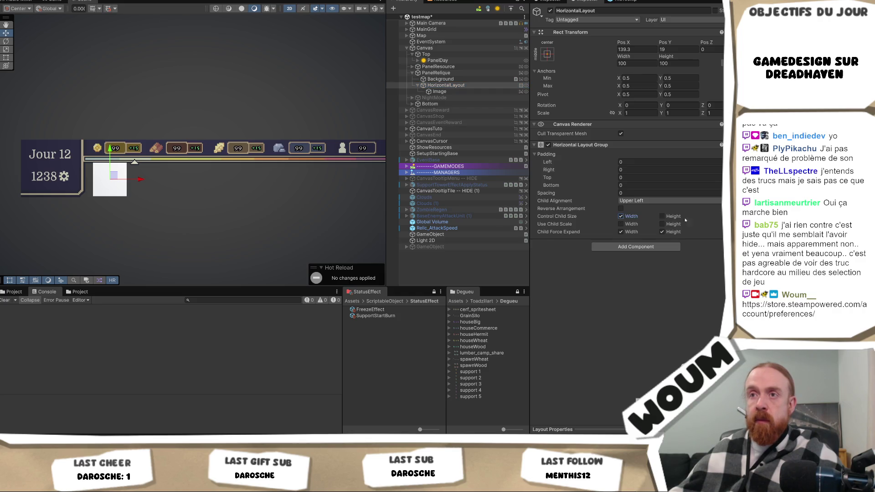
click(662, 216)
click(620, 216)
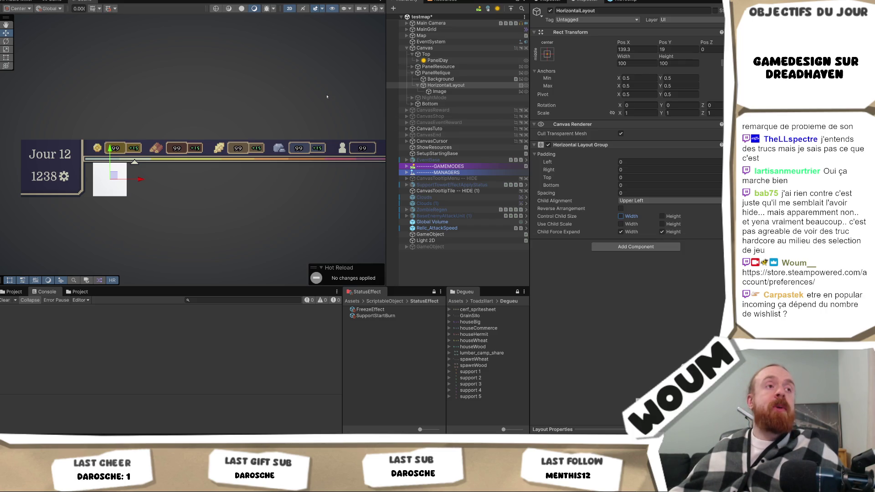
key(alt+Tab)
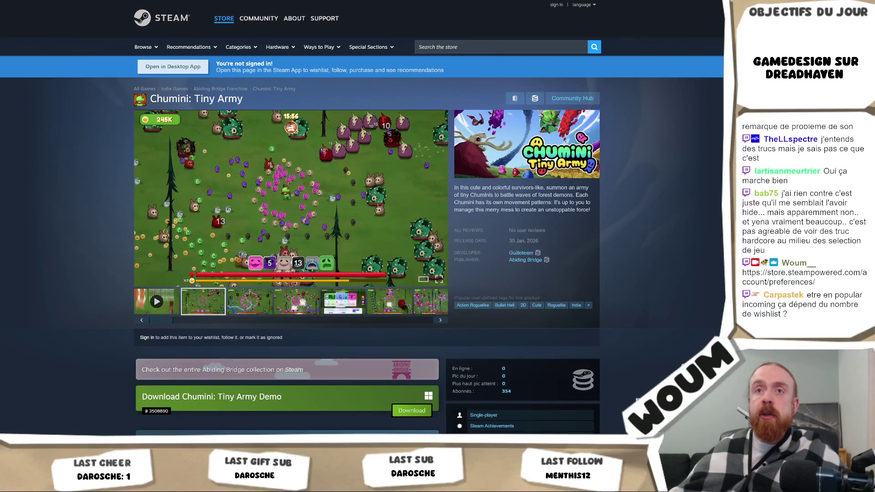
Step: Scroll down through the Chumini: Tiny Army store page, then go back to the Steam front page
mouse_move(409, 1)
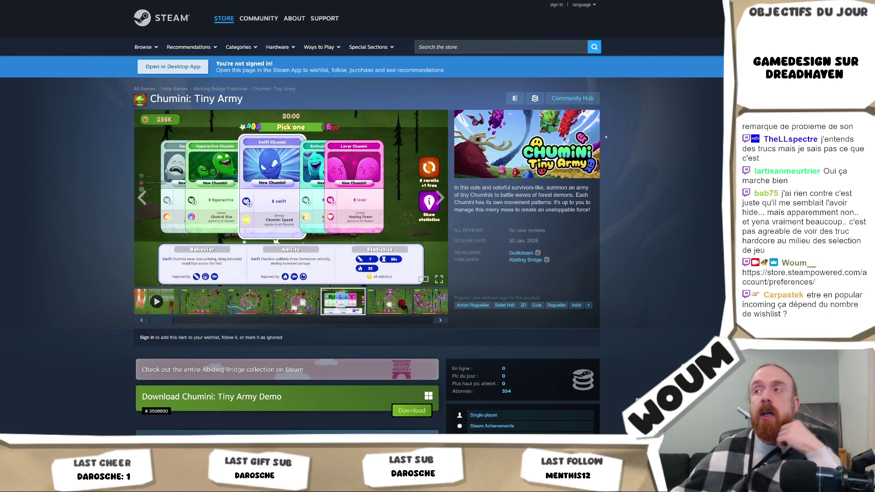
scroll(600, 130, down, 2)
scroll(589, 131, down, 2)
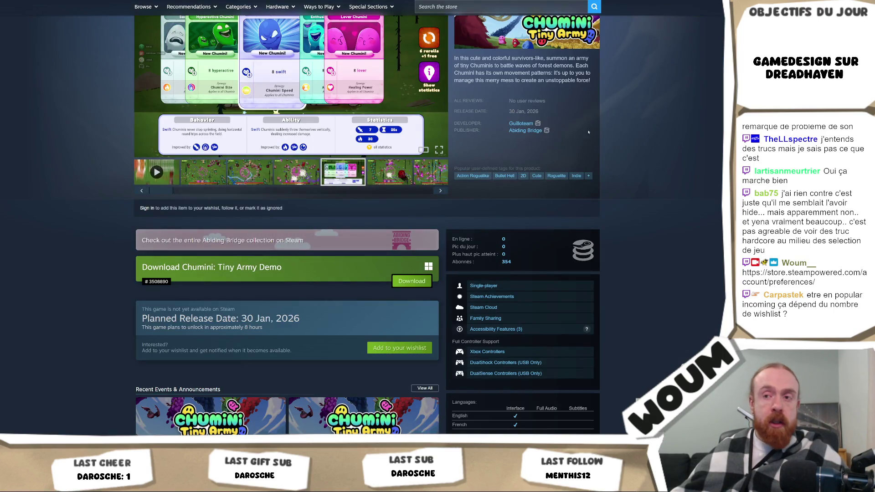
scroll(129, 222, down, 6)
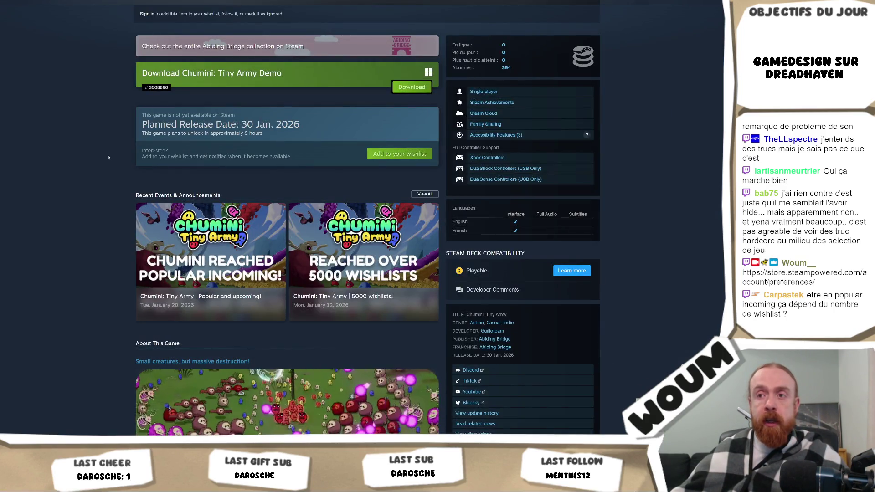
scroll(95, 261, down, 4)
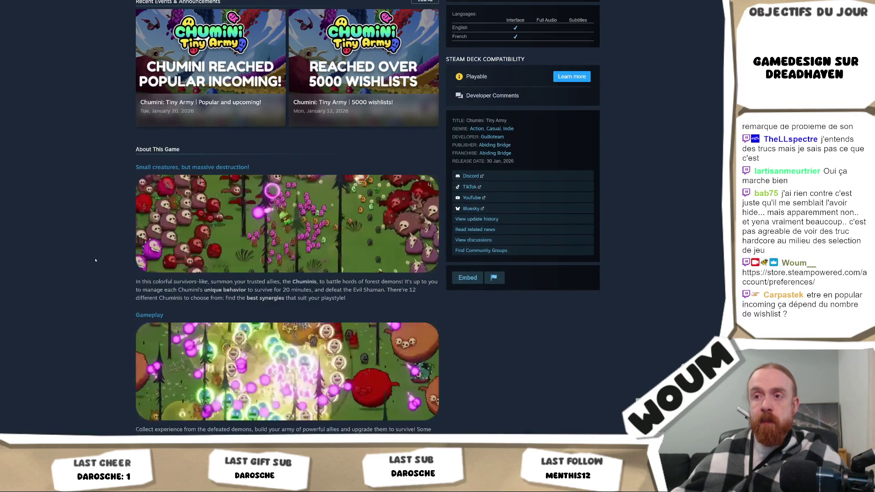
scroll(95, 260, down, 2)
key(Home)
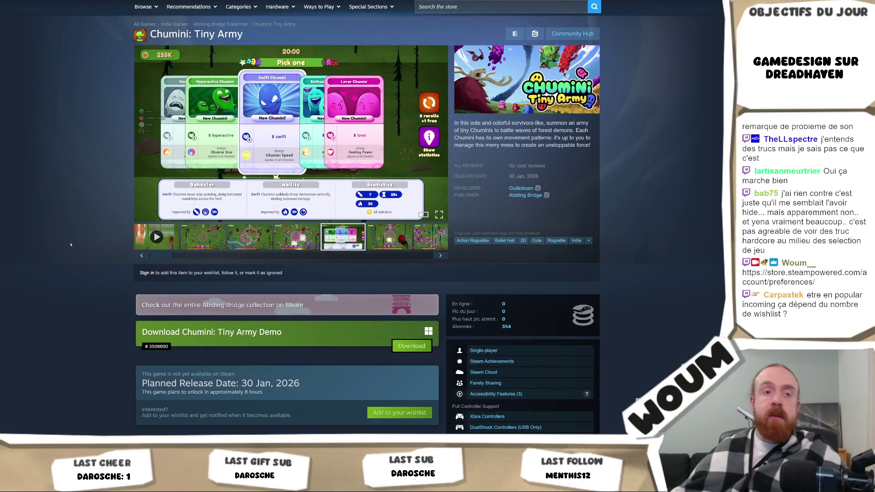
key(alt+Left)
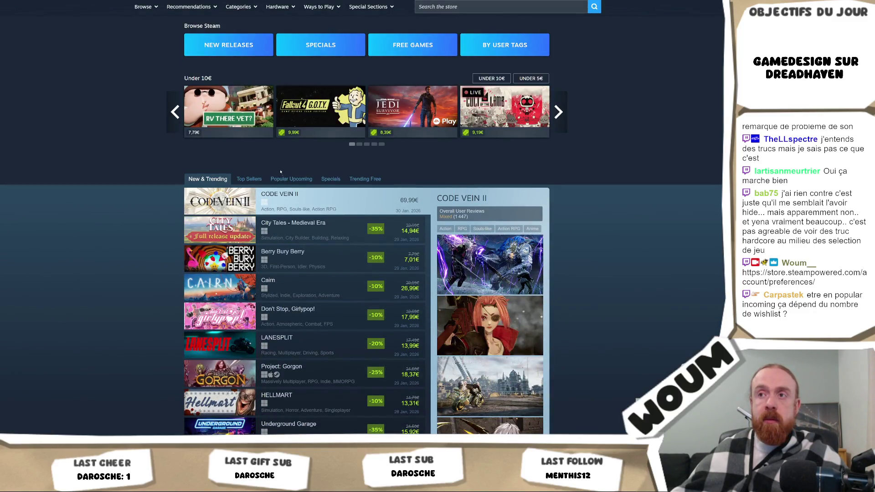
Step: Open the Popular Upcoming list on the Steam front page and scroll to Chumini: Tiny Army
click(283, 180)
scroll(319, 255, down, 3)
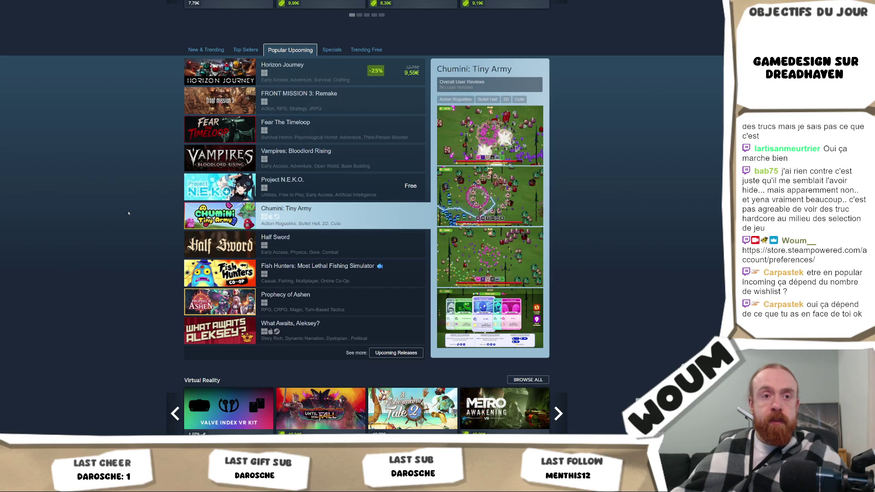
scroll(128, 213, up, 4)
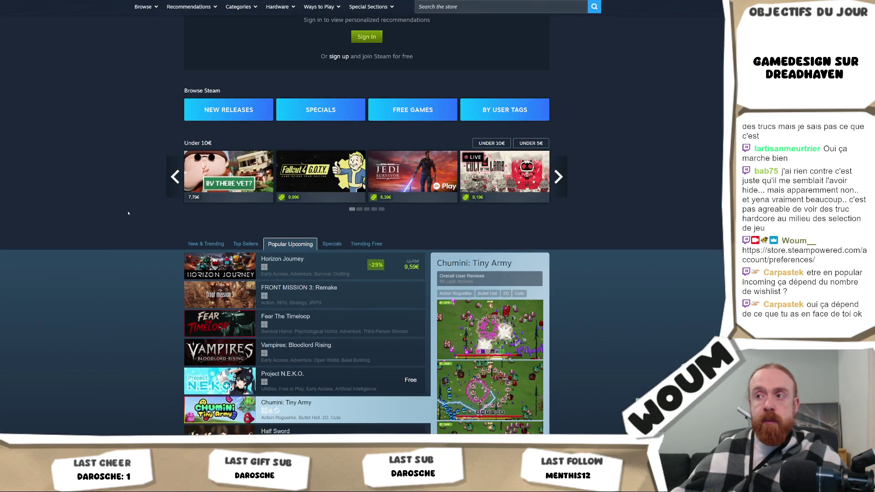
scroll(129, 213, down, 2)
scroll(392, 287, down, 4)
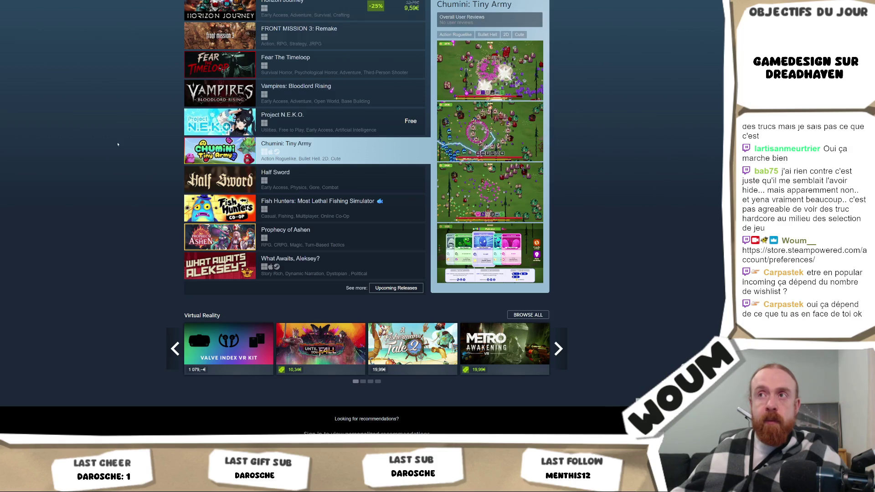
scroll(42, 215, up, 3)
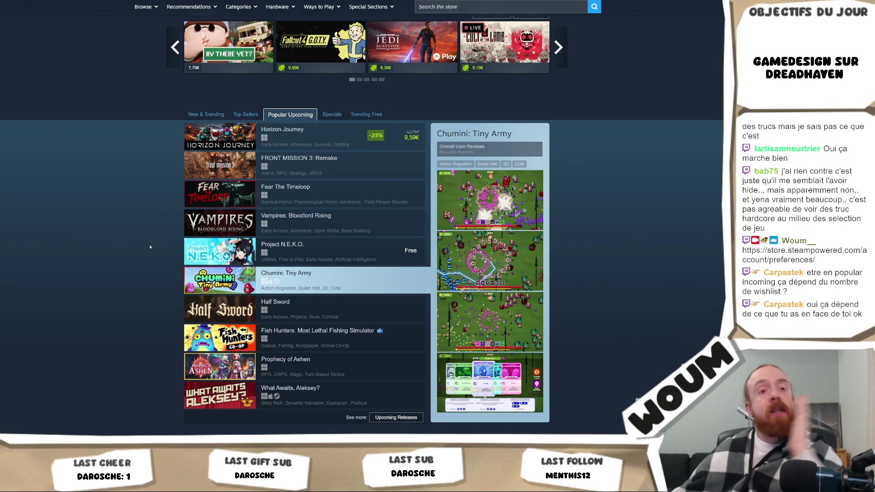
Step: Switch from the browser back to the Unity Editor
key(alt+Tab)
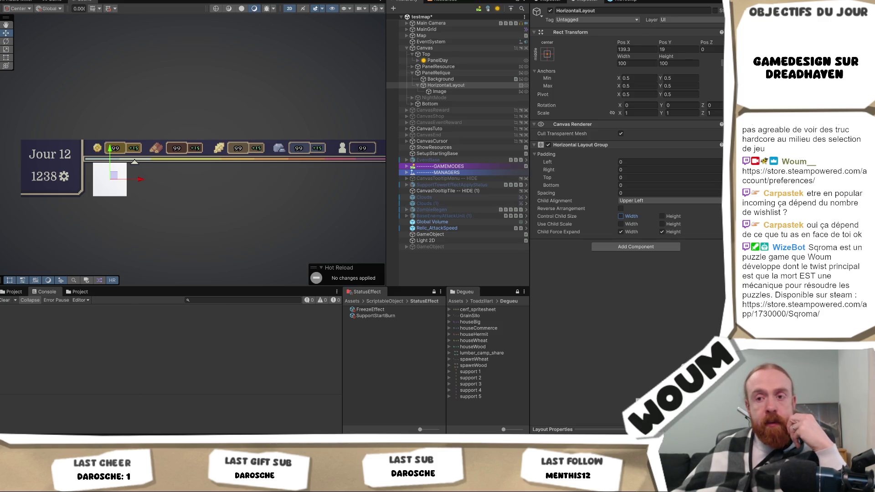
Step: Let scripts recompile via the code editor, deselect HorizontalLayout, and expand MANAGERS in the Hierarchy
key(alt+Tab)
key(alt+Tab)
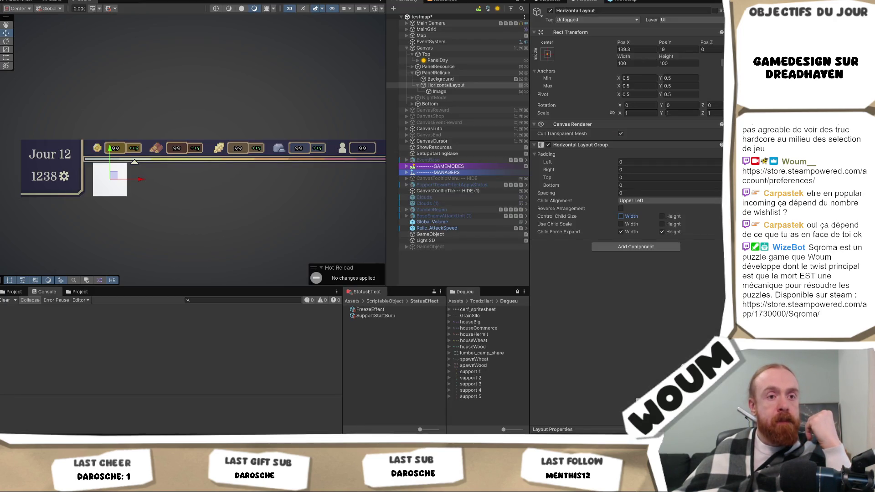
click(176, 220)
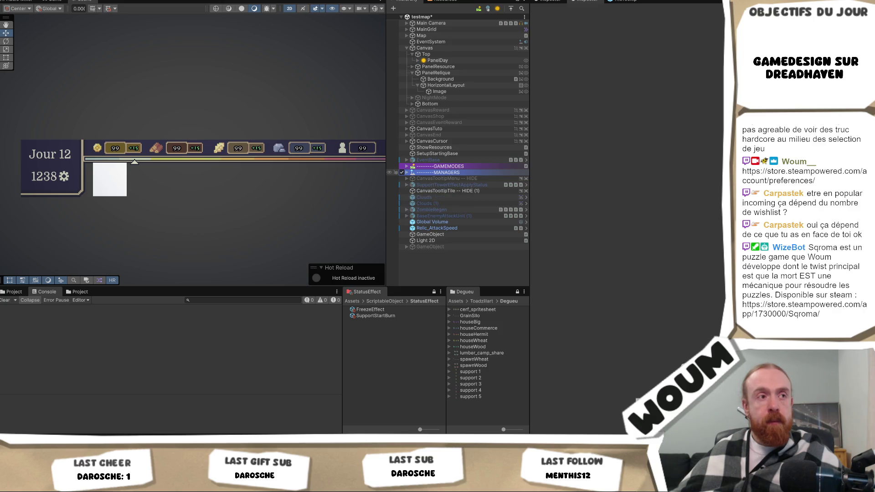
key(Right)
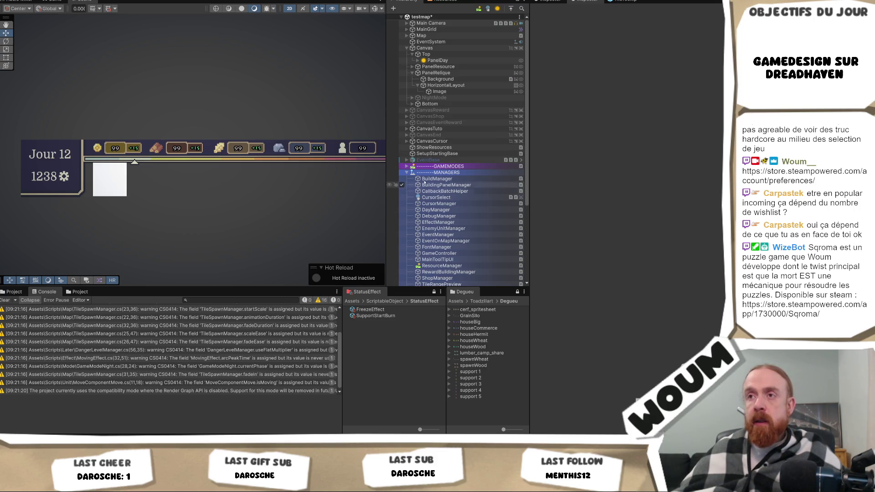
click(408, 173)
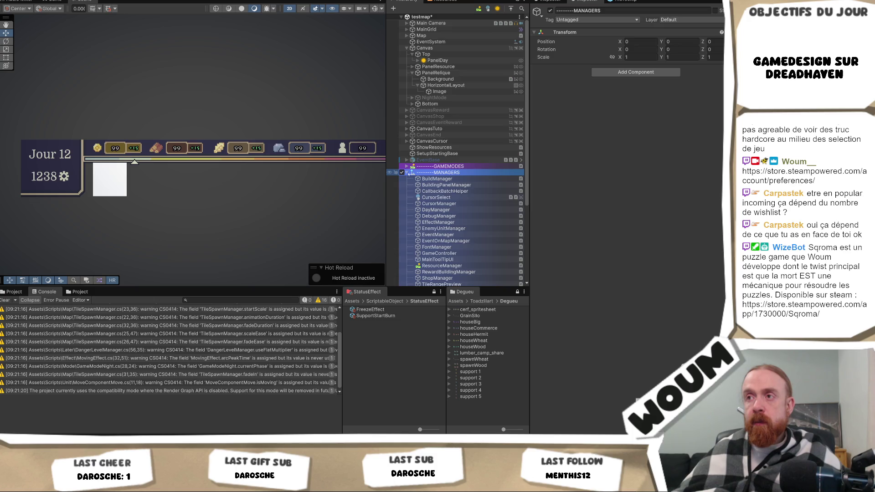
click(408, 173)
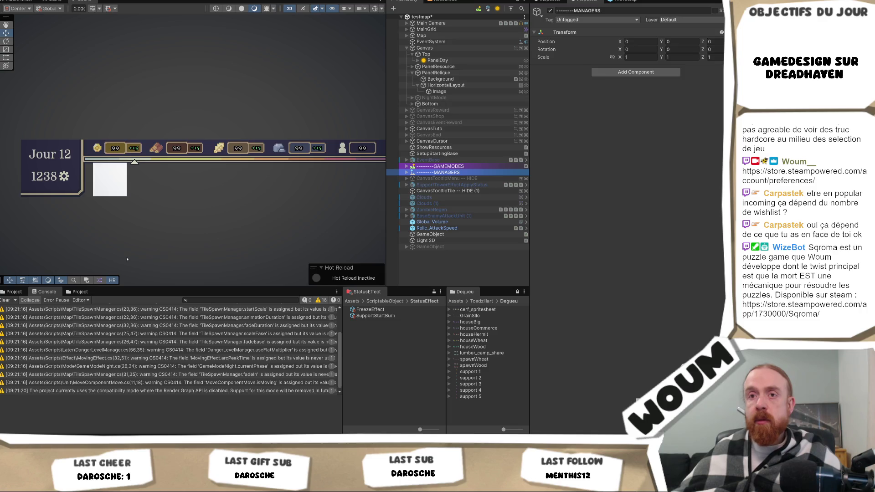
click(15, 291)
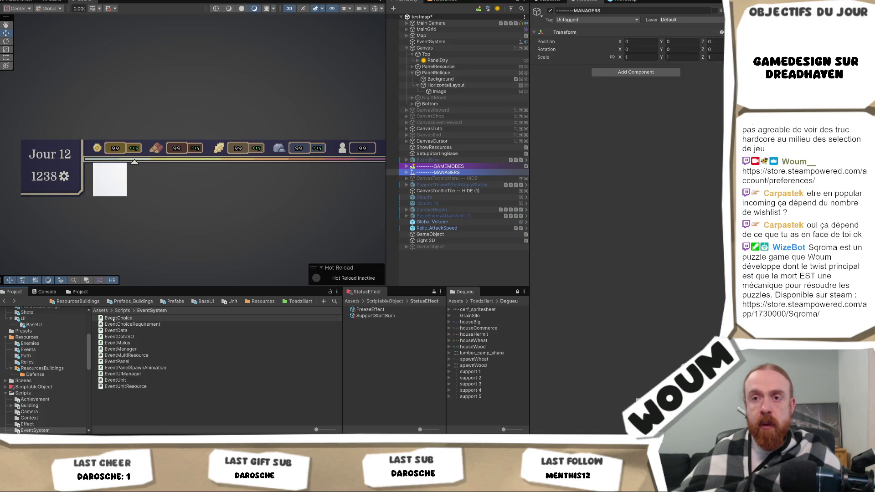
scroll(76, 351, up, 3)
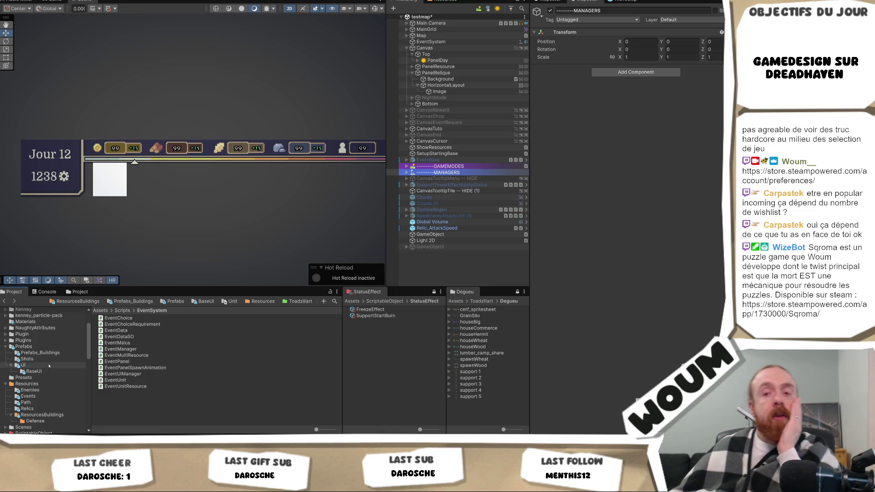
scroll(48, 385, down, 2)
click(47, 385)
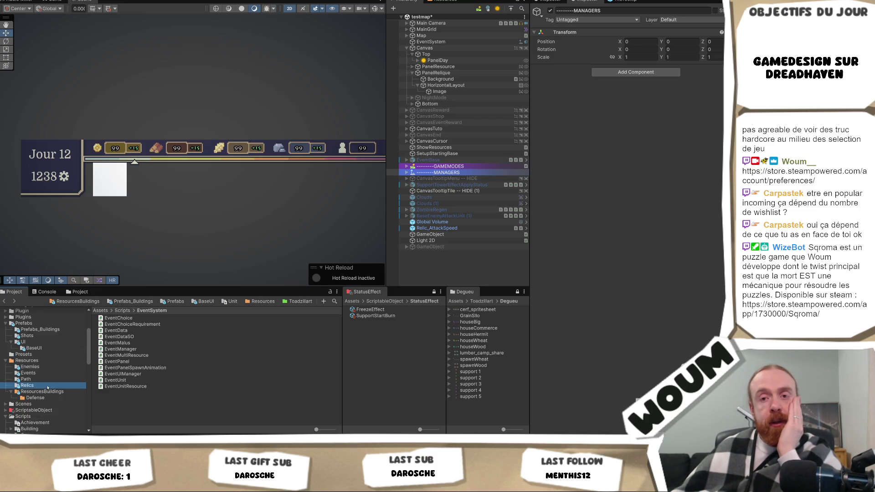
scroll(47, 364, down, 2)
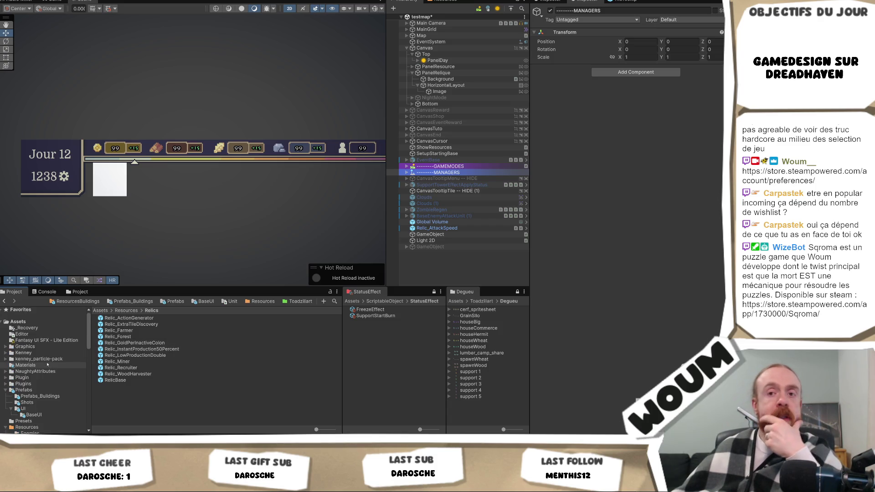
scroll(47, 365, down, 2)
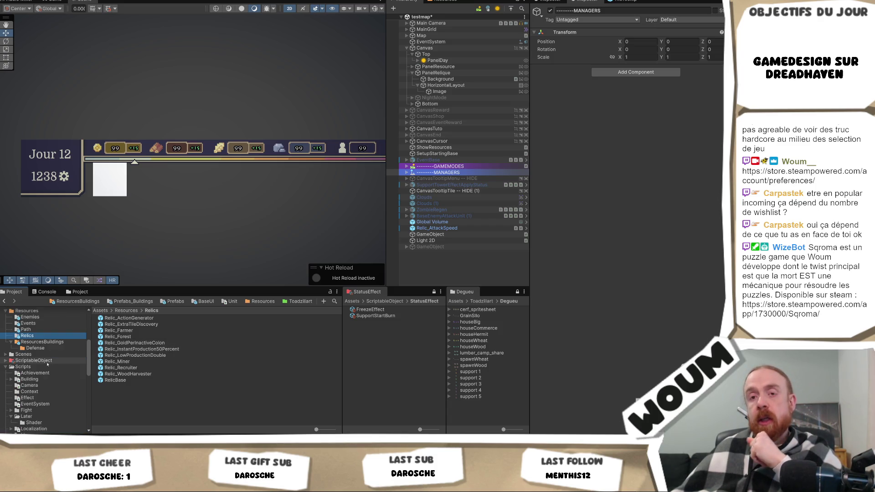
scroll(47, 367, up, 3)
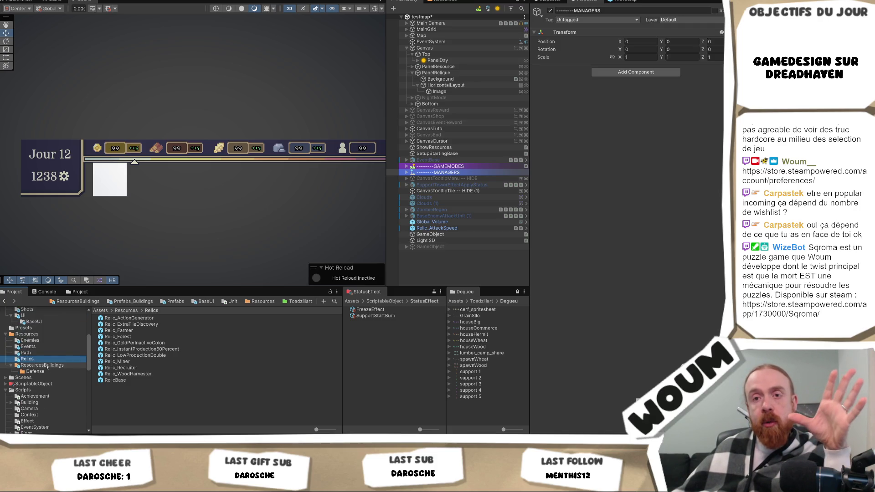
scroll(48, 368, up, 3)
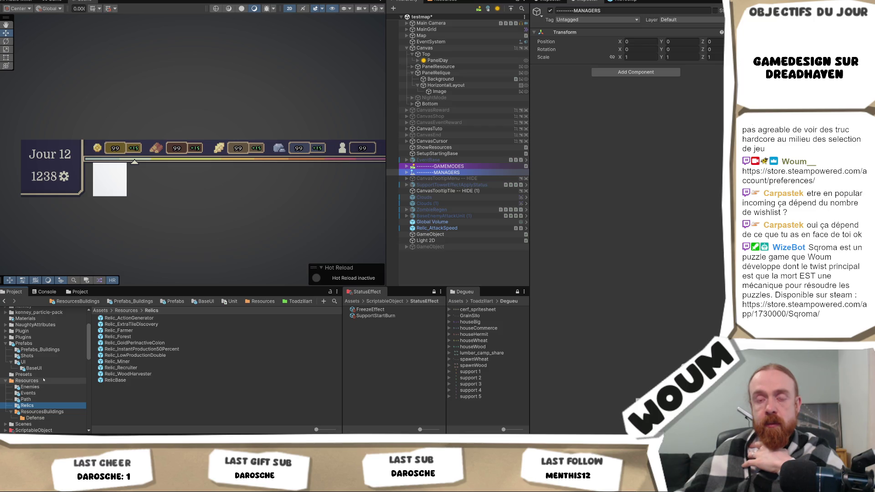
scroll(43, 380, down, 5)
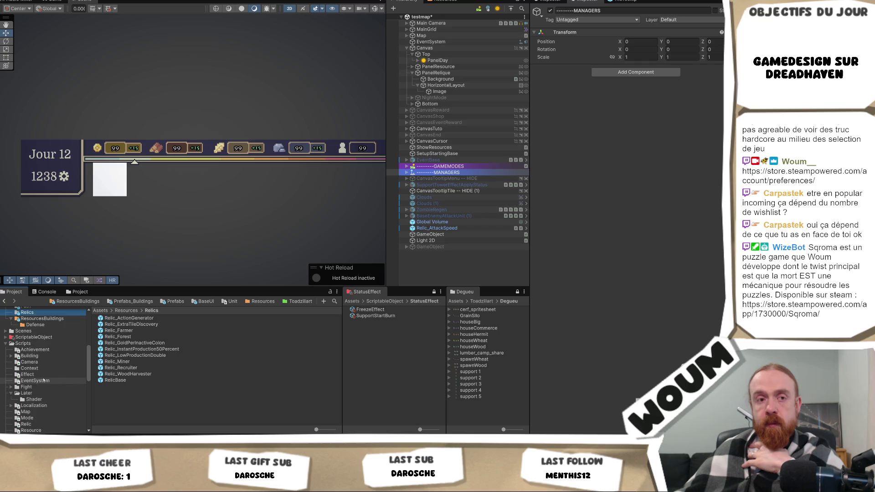
scroll(43, 380, up, 4)
scroll(44, 380, up, 3)
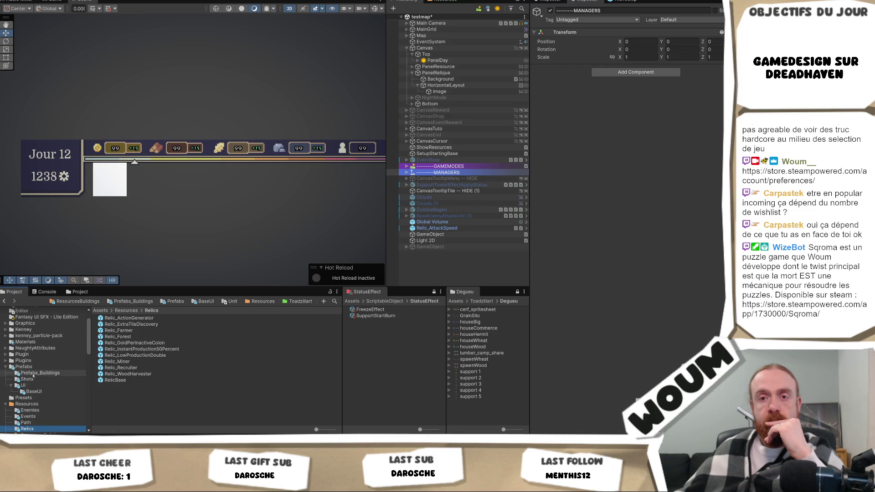
scroll(38, 386, down, 2)
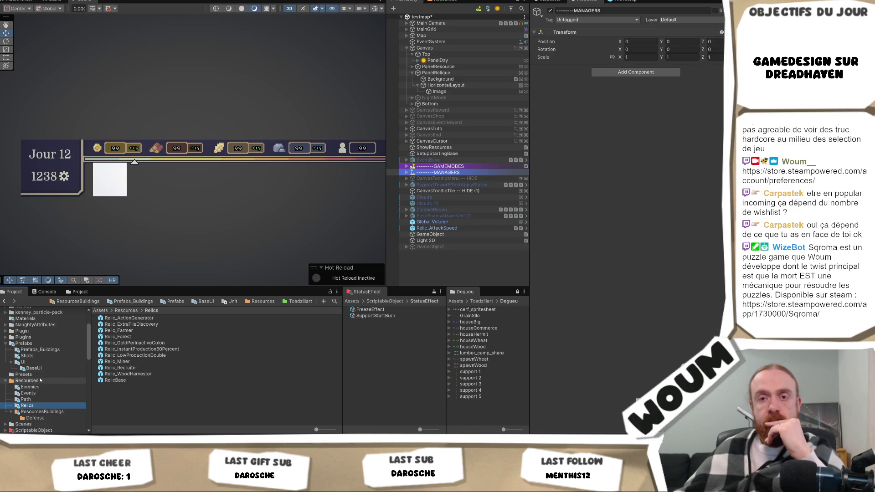
Step: Inspect Relic_WoodHarvester, RelicBase and Relic_ExtraTileDiscovery in the Relics folder, ending on RelicBase's Relic Data
click(118, 400)
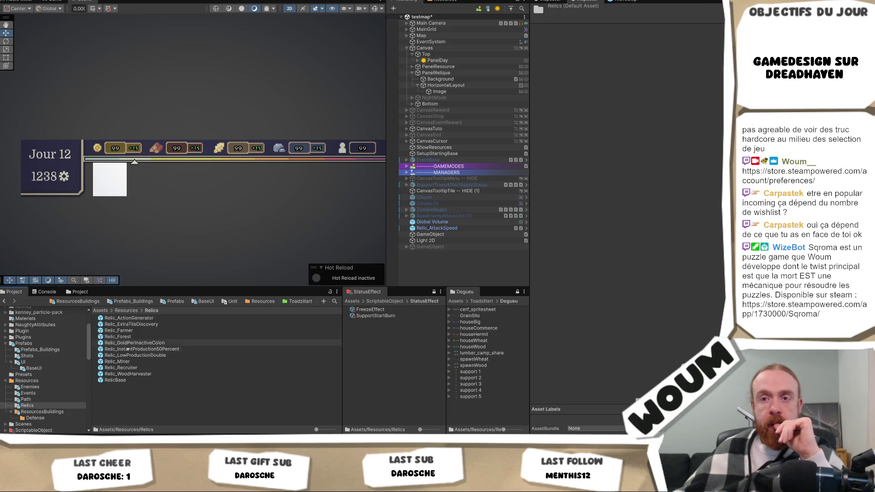
click(119, 380)
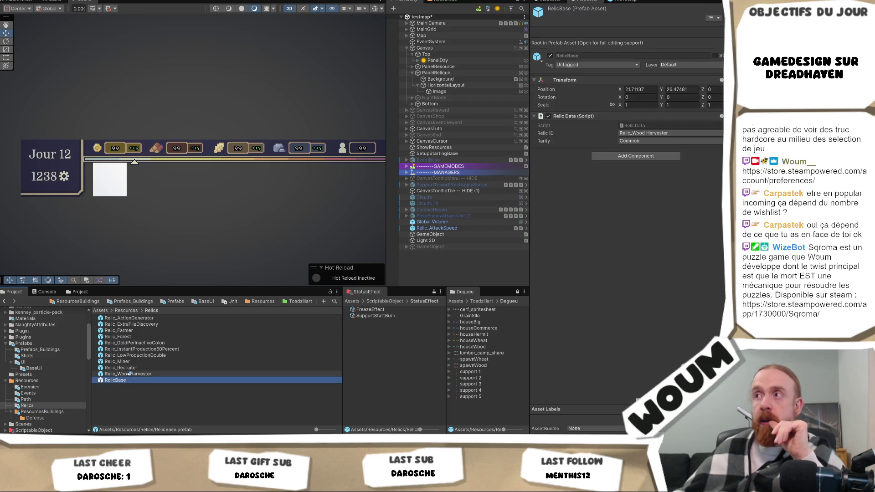
click(128, 373)
key(Up)
key(Down)
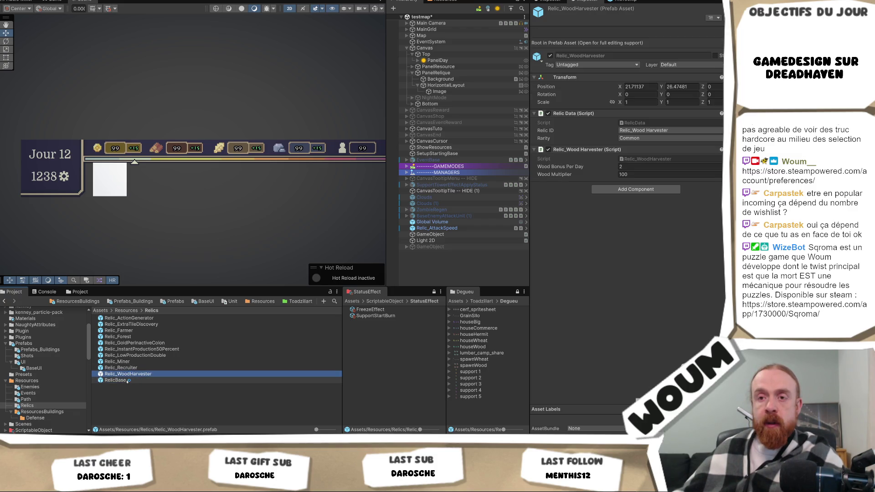
click(129, 380)
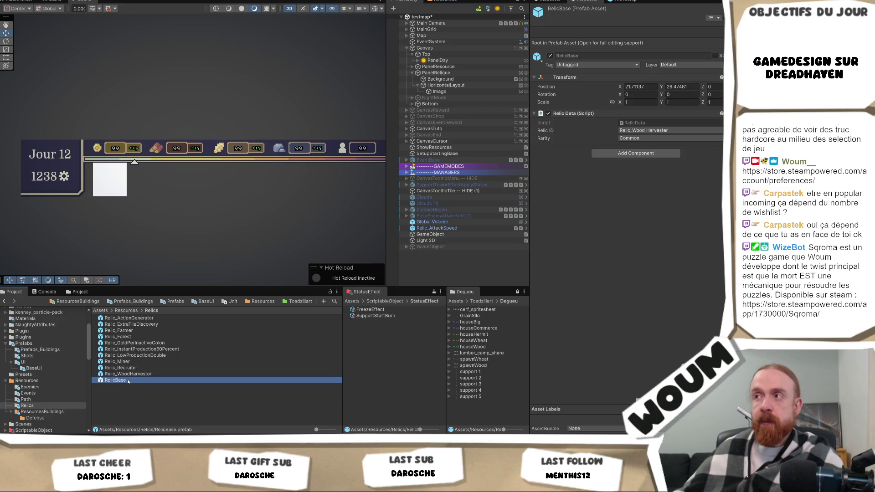
click(154, 324)
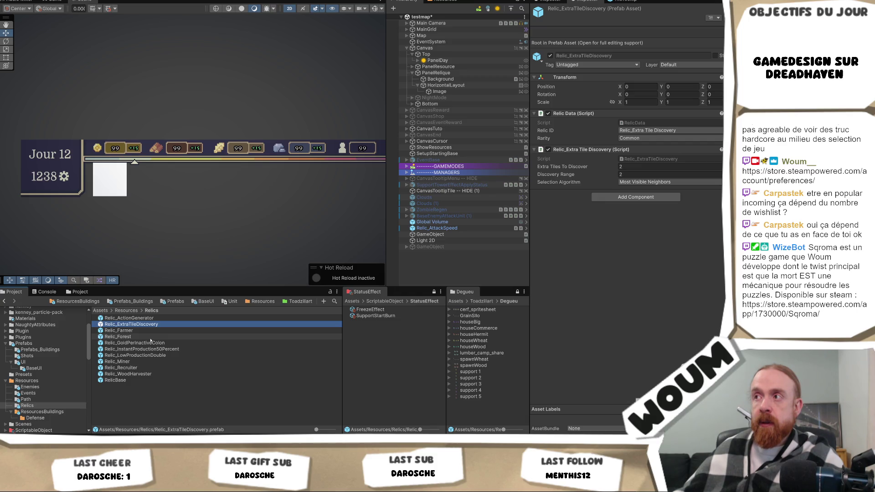
click(116, 380)
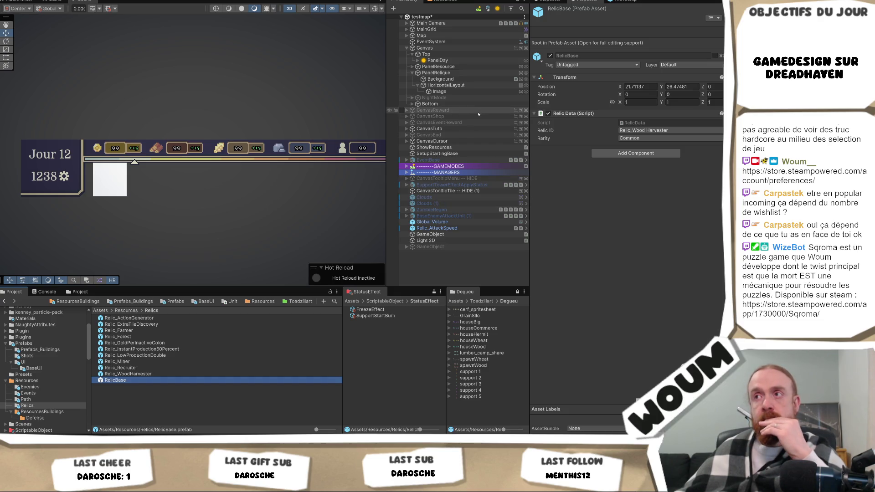
Step: Create an empty child under HorizontalLayout named RelicUI
right_click(459, 86)
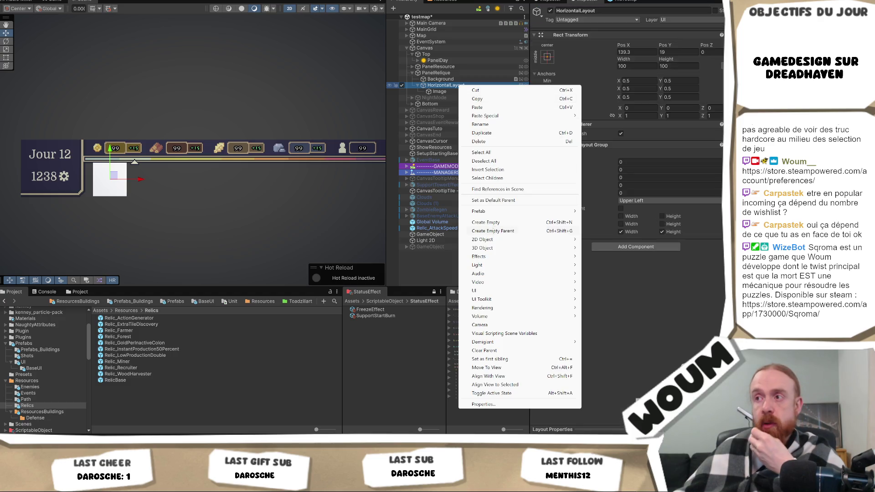
click(503, 223)
text(TelicUI)
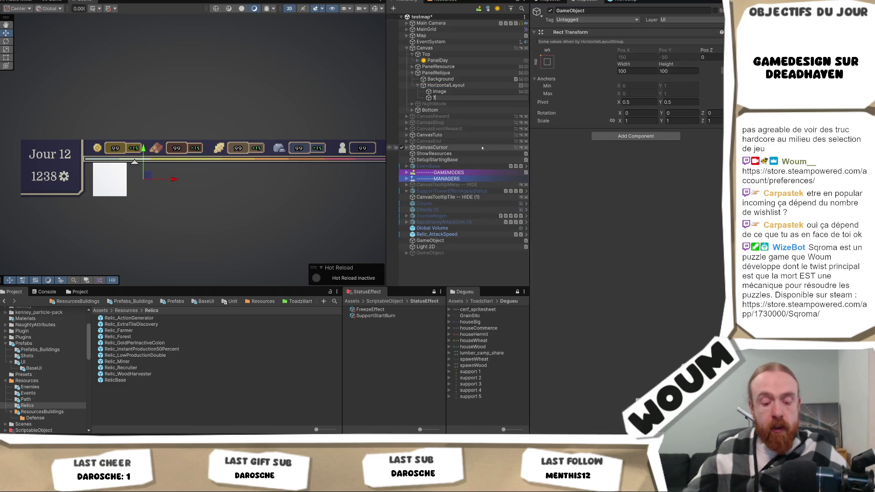
key(Return)
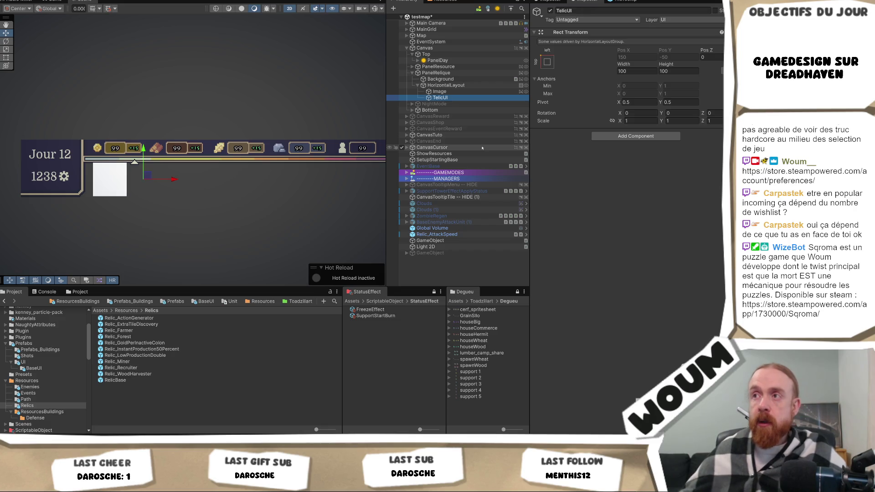
key(F2)
text(R)
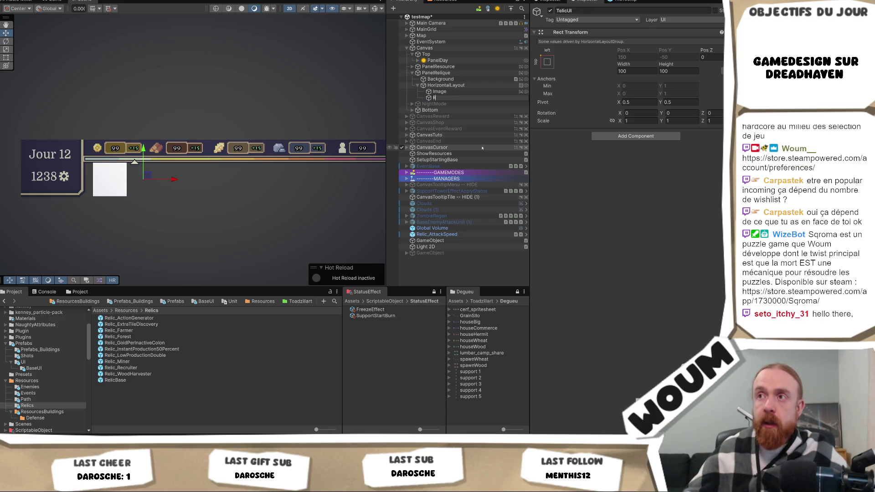
text(elicUI)
text(I)
key(Return)
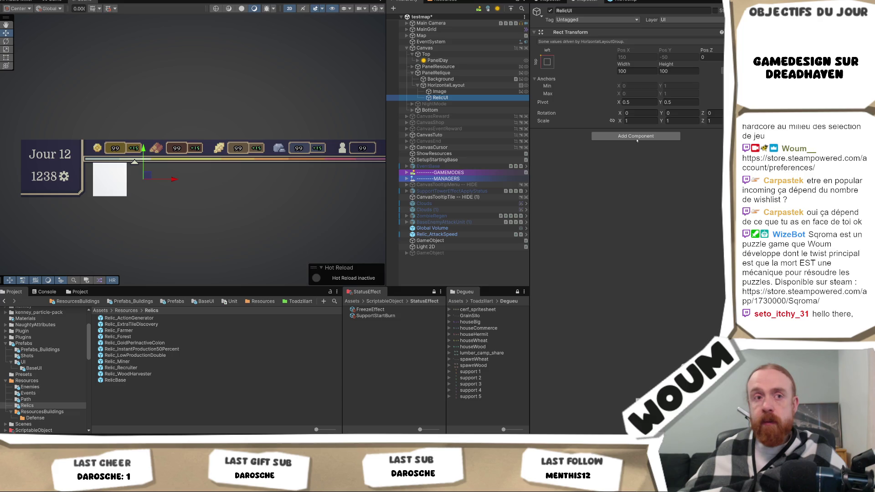
Step: Add an Image component to RelicUI and delete the Background object
click(630, 135)
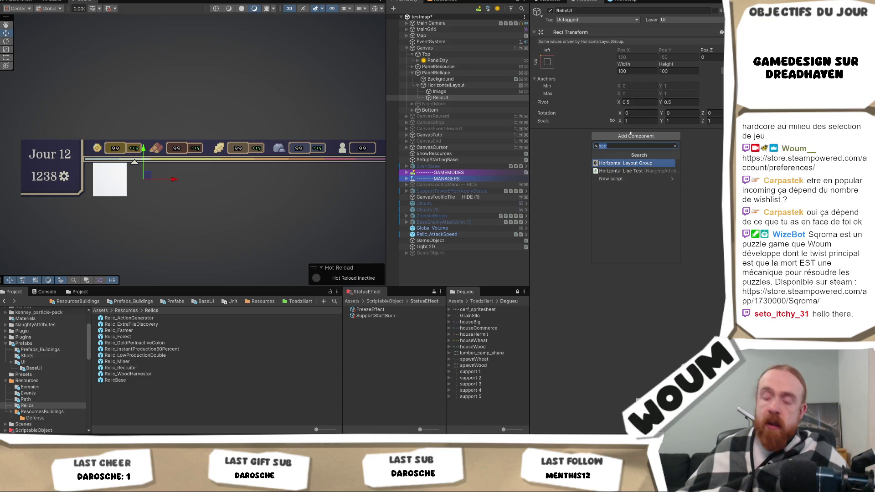
text(image)
key(Return)
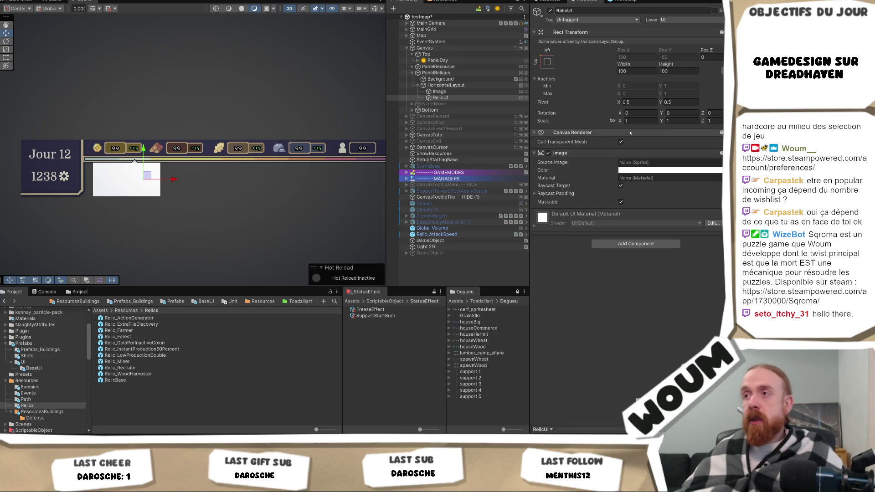
click(456, 78)
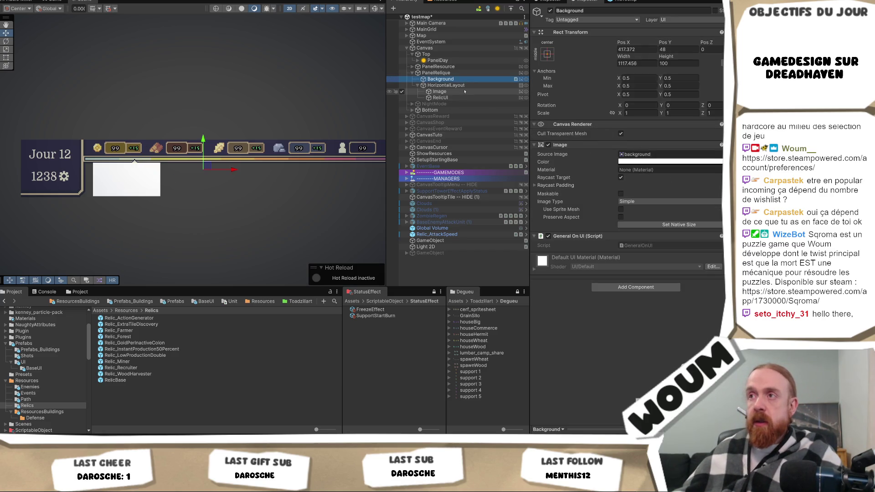
key(Delete)
Step: Nest the Image under RelicUI, rename it ImageRelic, and size it 50 by 50
click(465, 86)
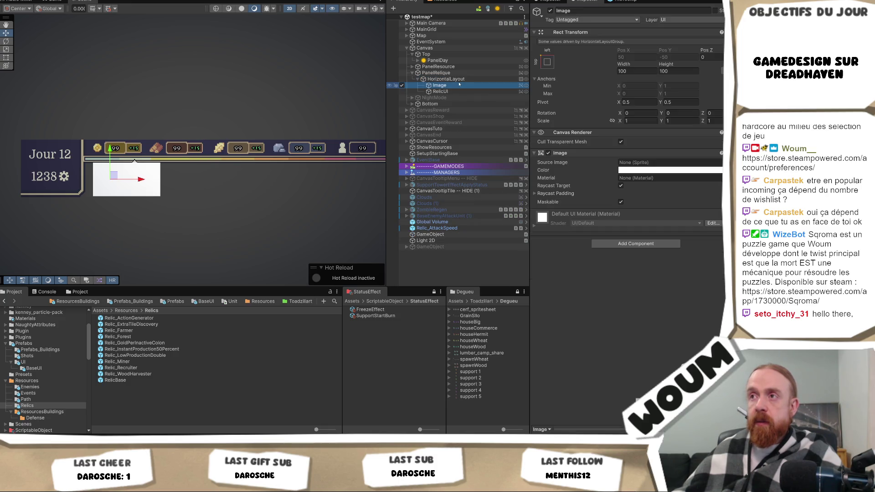
drag(470, 94, 469, 92)
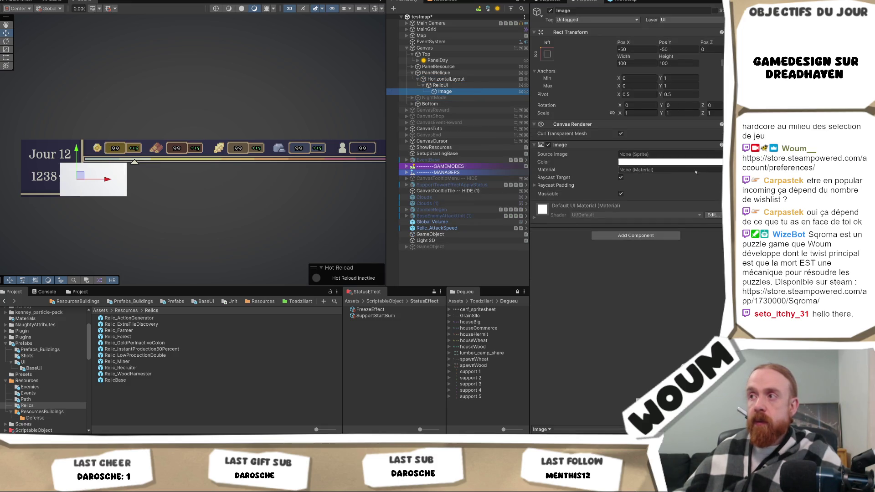
text(ImageRelic)
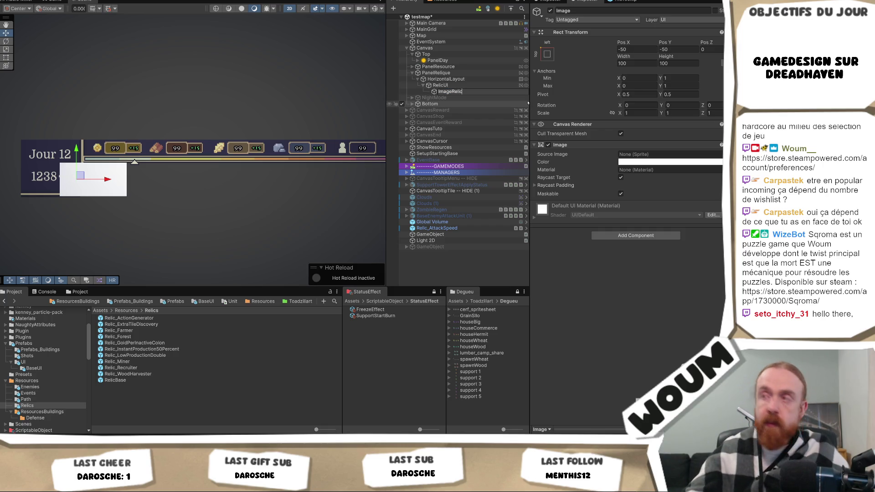
key(Return)
click(622, 63)
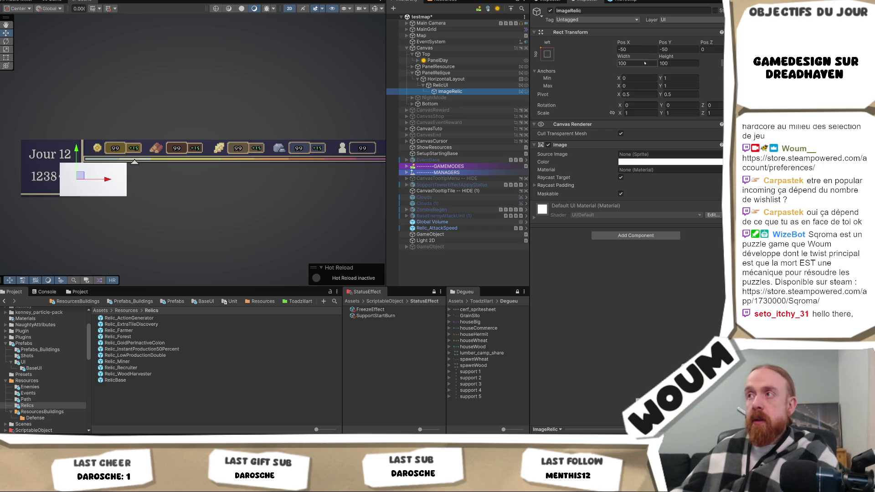
text(500)
click(674, 63)
text(50)
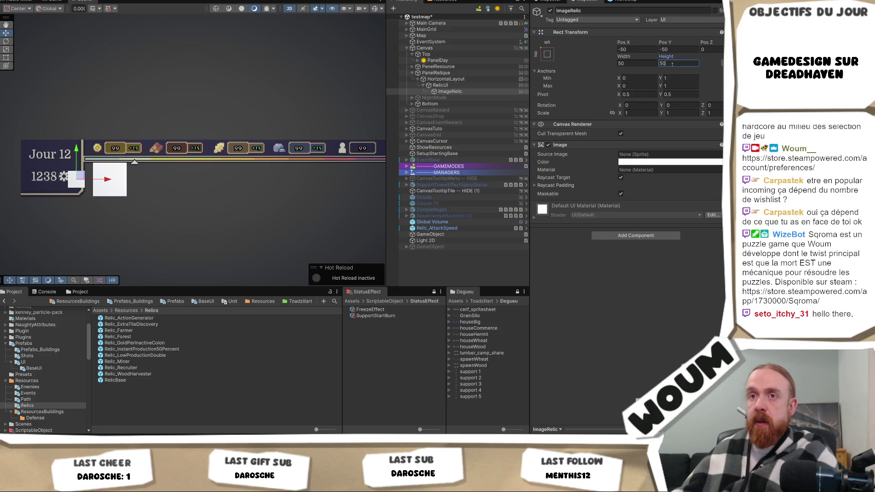
click(546, 54)
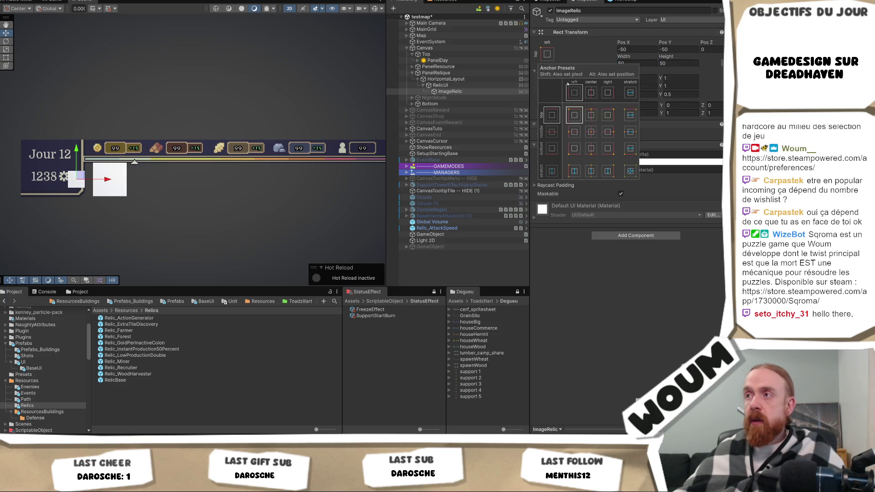
Step: Anchor ImageRelic middle-center, then anchor RelicUI top-left with width and height 50
click(591, 131)
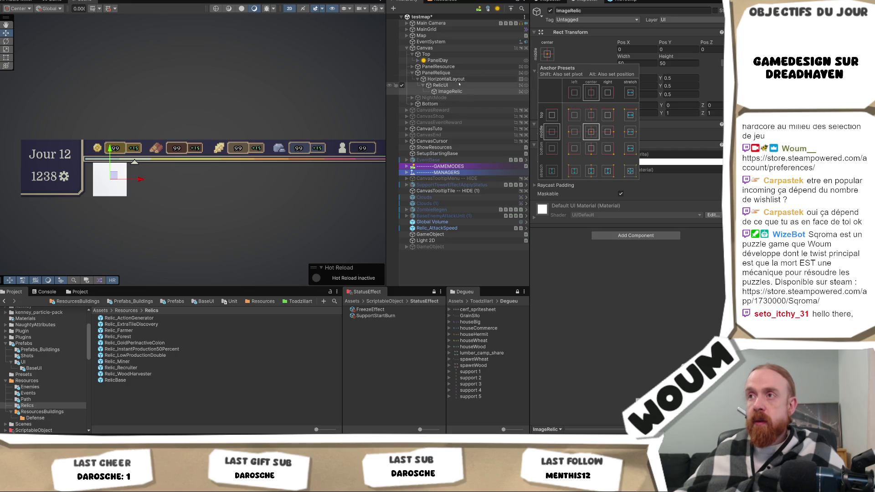
click(440, 85)
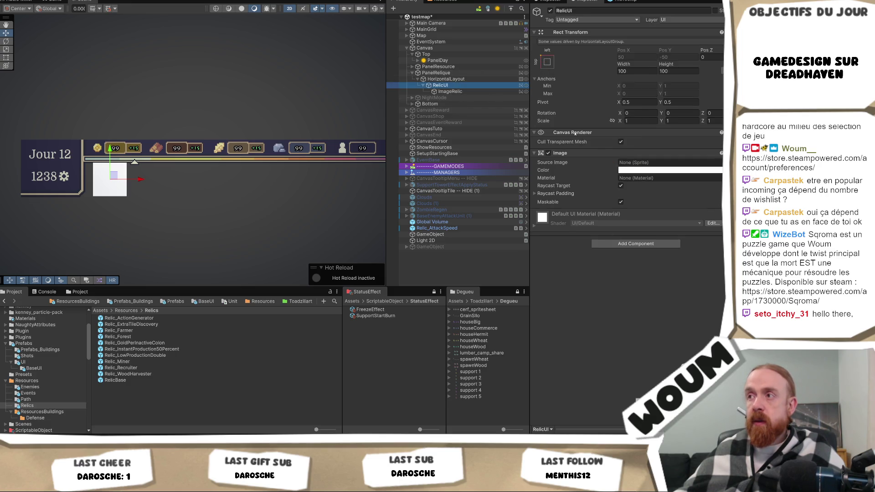
click(547, 62)
click(630, 178)
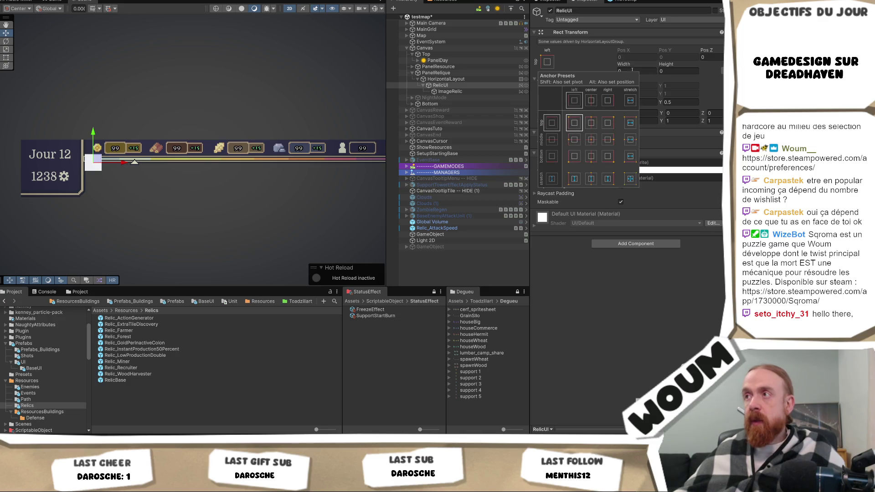
click(648, 70)
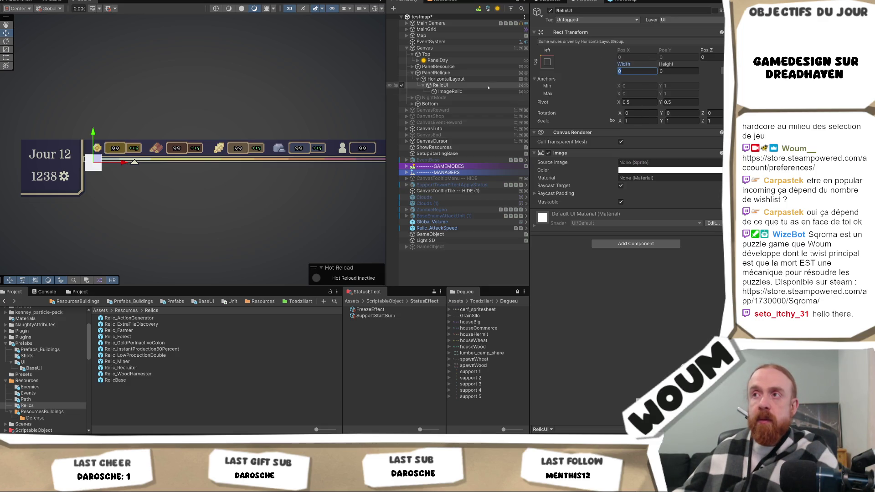
text(50)
key(Tab)
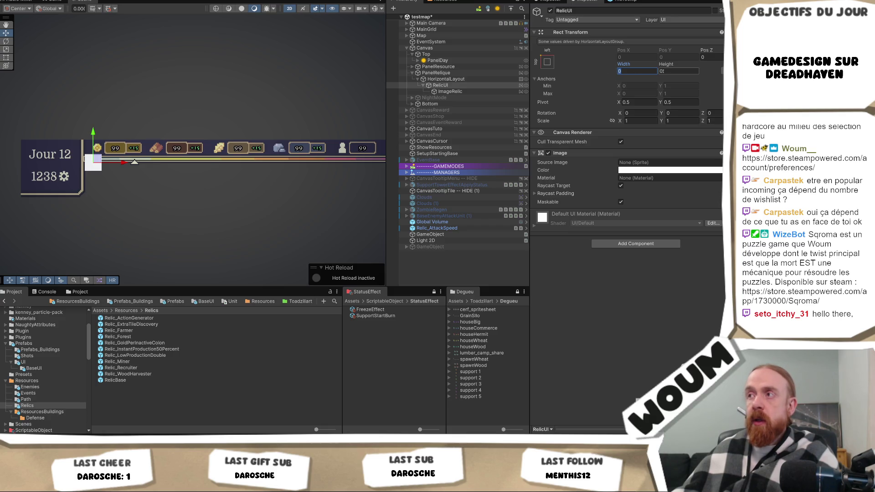
text(50)
Step: Set ImageRelic's anchors to stretch so it fills the RelicUI slot
click(547, 61)
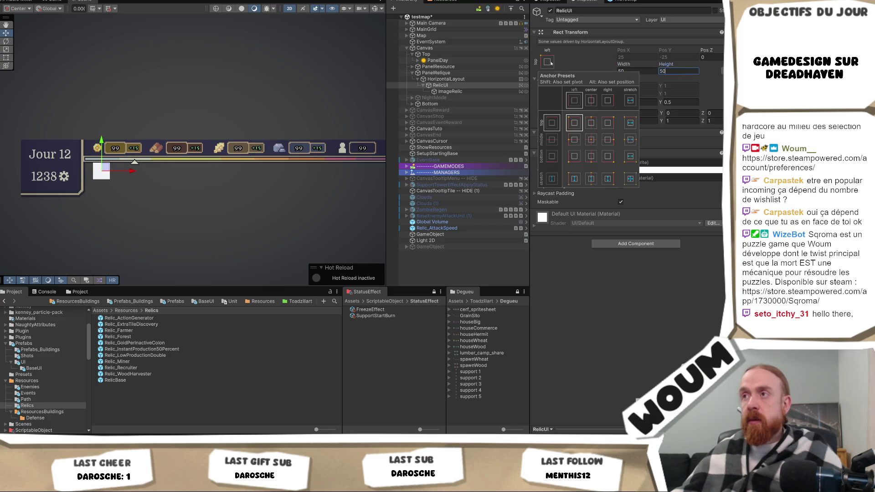
click(450, 91)
click(546, 53)
click(630, 170)
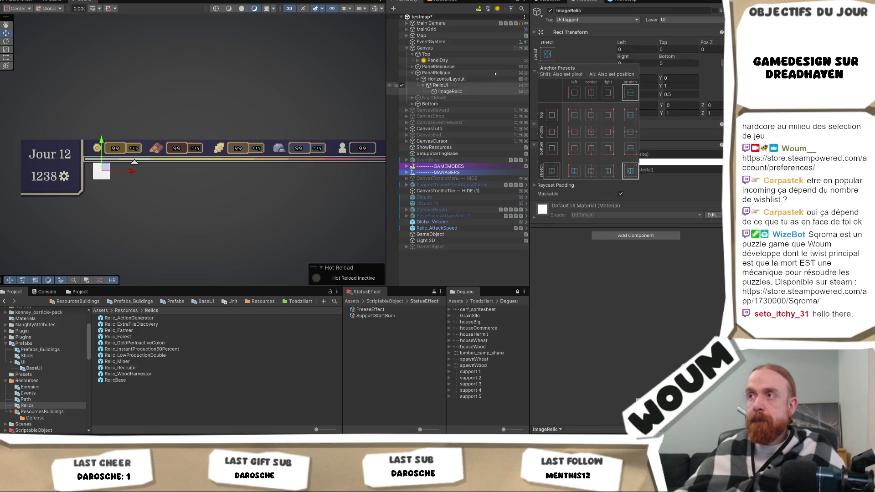
Step: Open the Image colour pickers for RelicUI and ImageRelic to tint the image pink
click(440, 85)
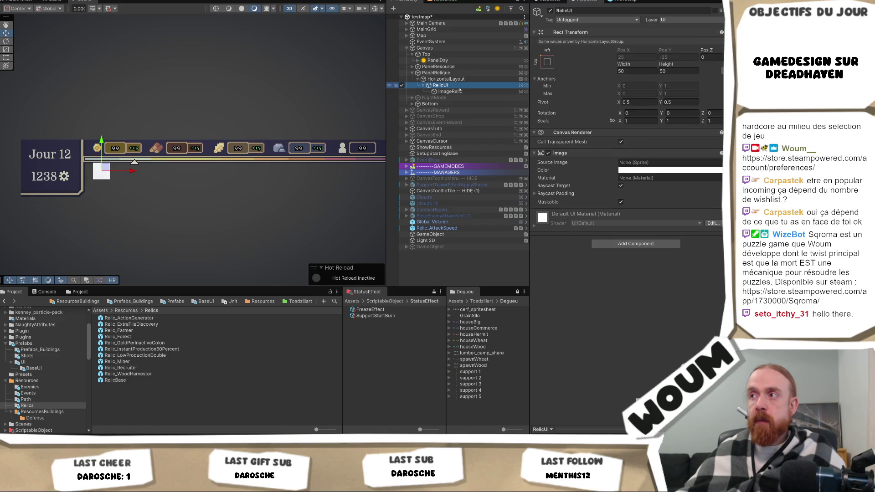
click(684, 170)
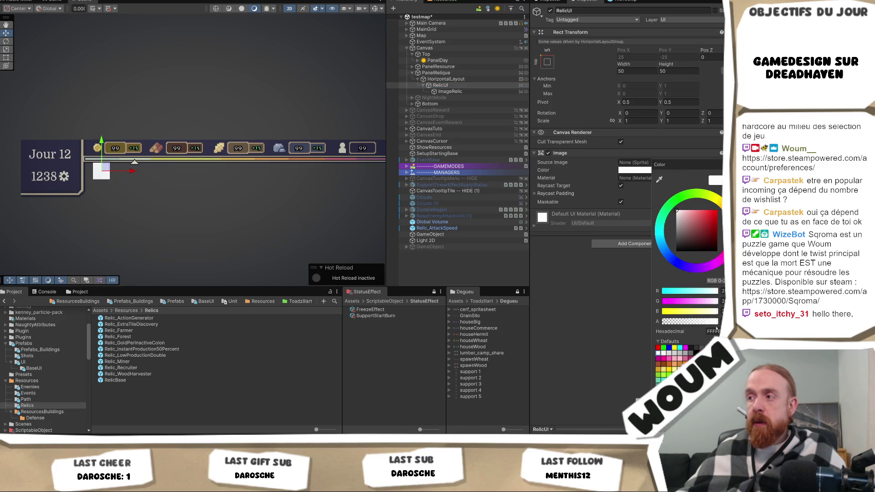
click(449, 91)
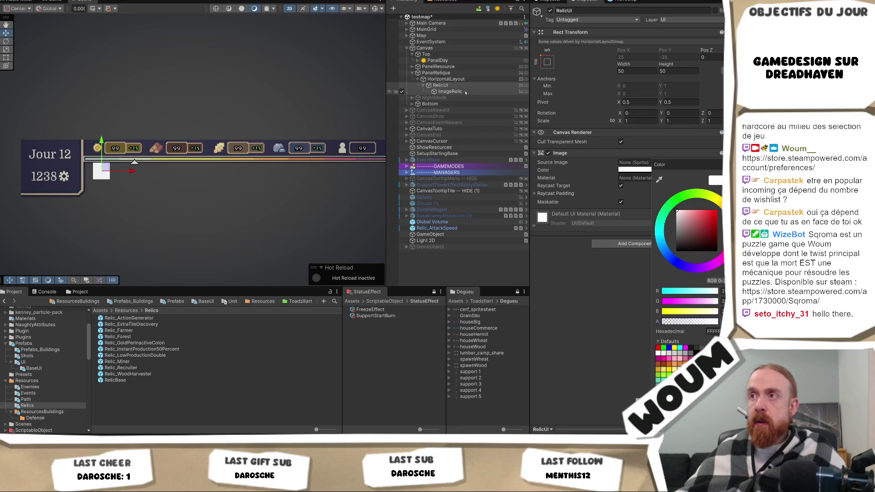
click(645, 162)
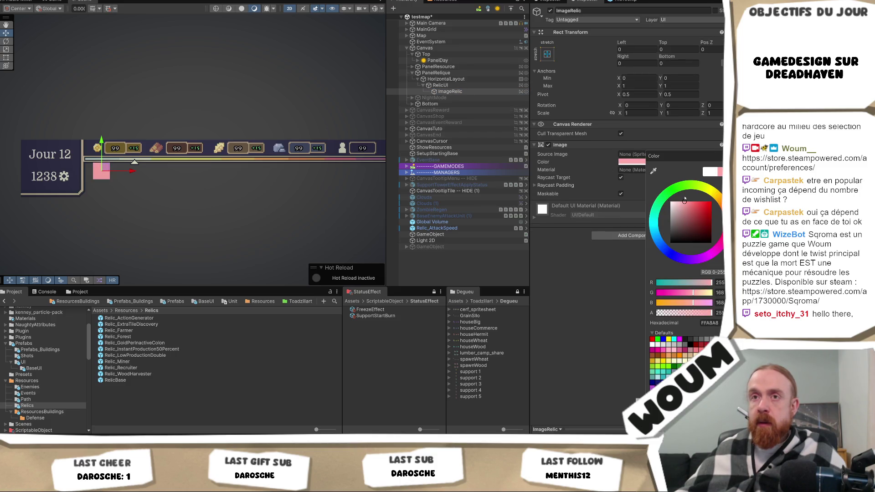
right_click(459, 86)
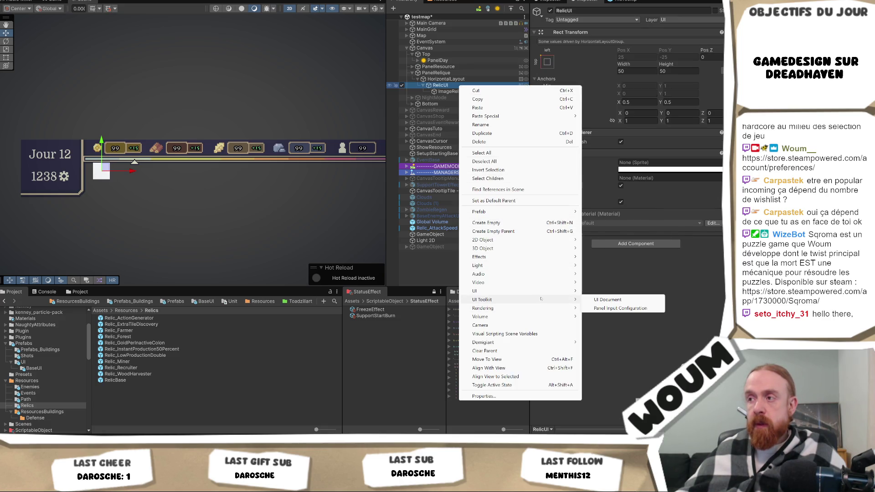
Step: Add a TextMeshPro label under RelicUI, delete it again, and open the Prefabs_Buildings folder
mouse_move(537, 290)
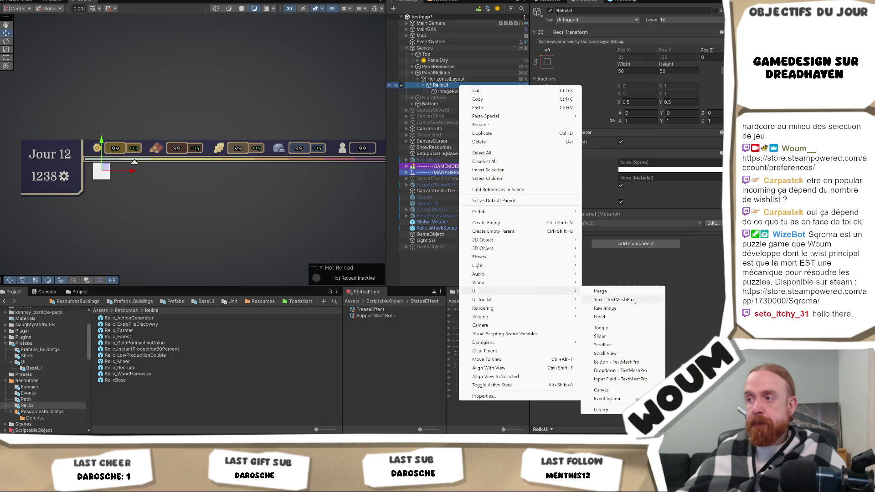
click(620, 299)
click(638, 184)
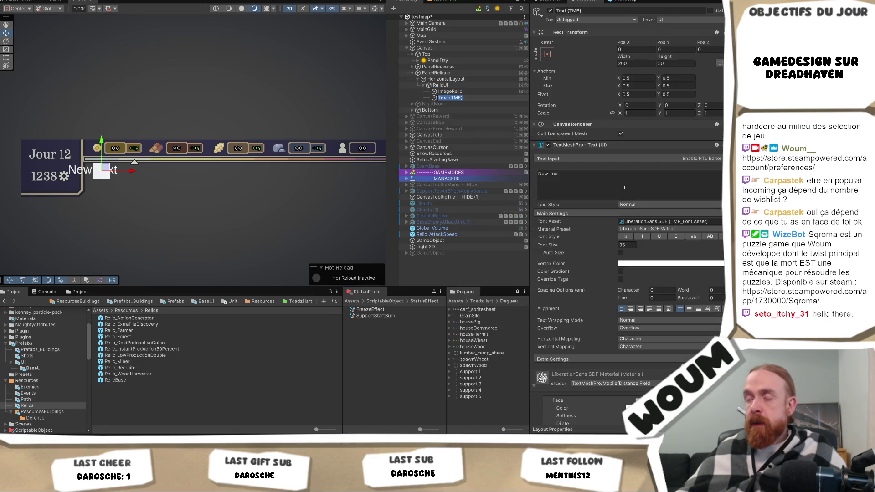
click(476, 97)
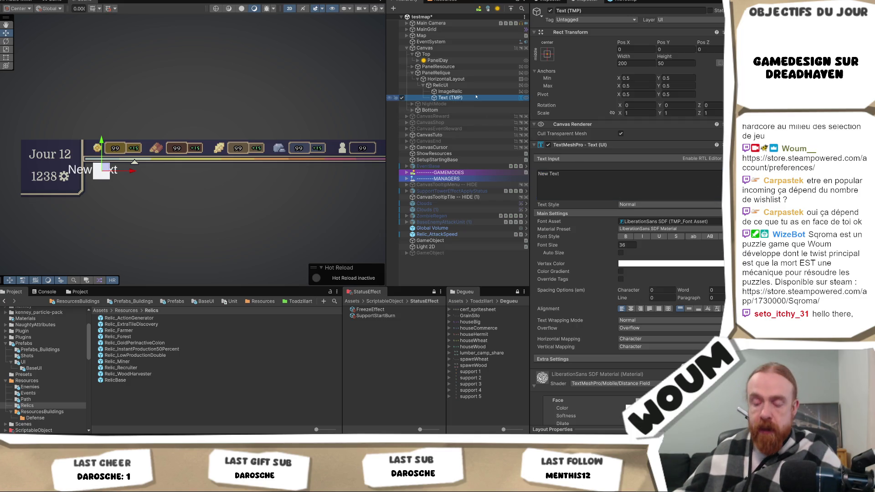
key(Delete)
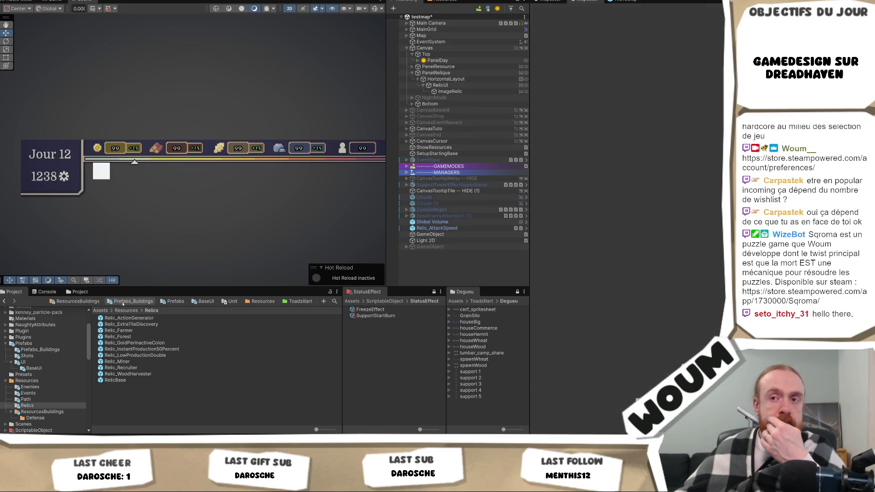
click(124, 302)
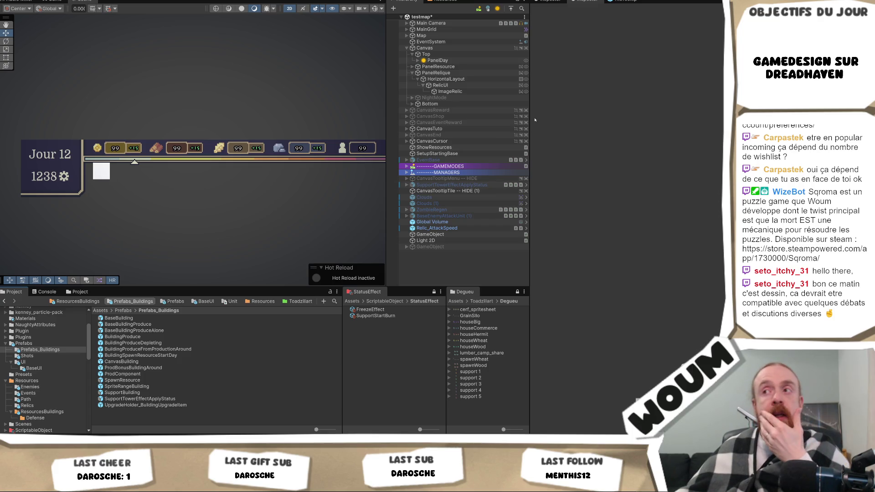
click(485, 87)
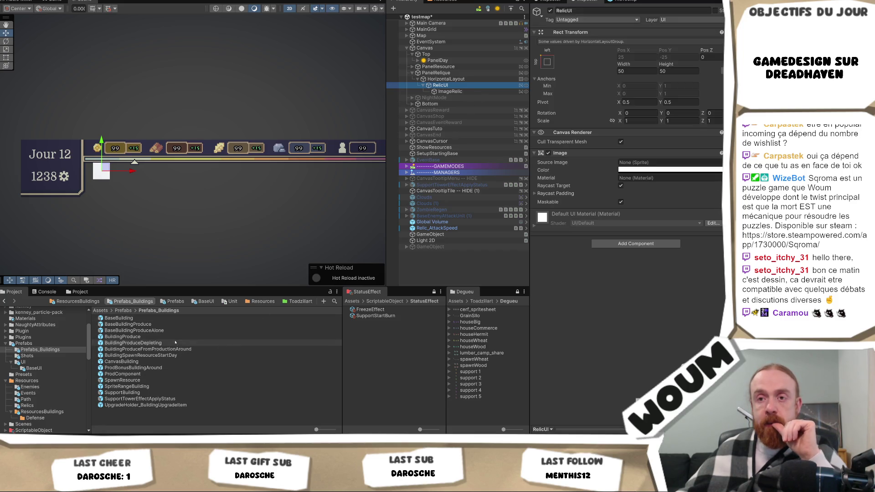
Step: Open the Prefabs/UI/BaseUI folder and drag the no-translate text prefab into RelicUI
click(129, 310)
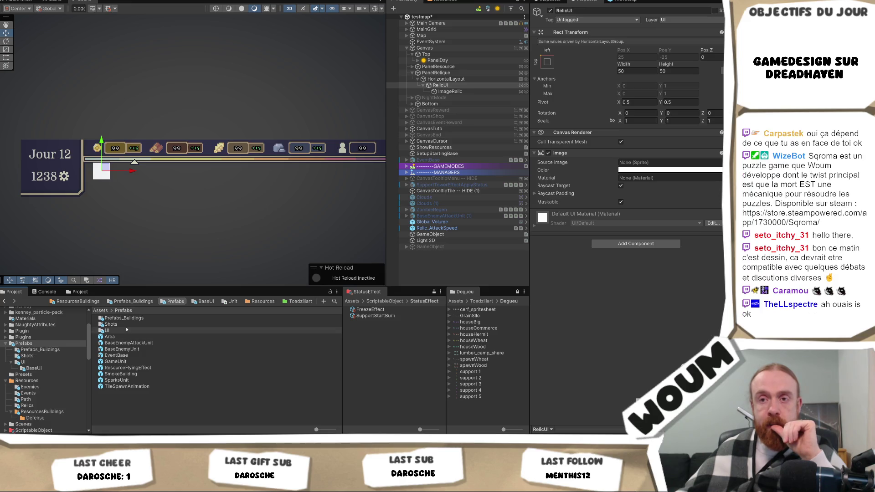
double_click(126, 330)
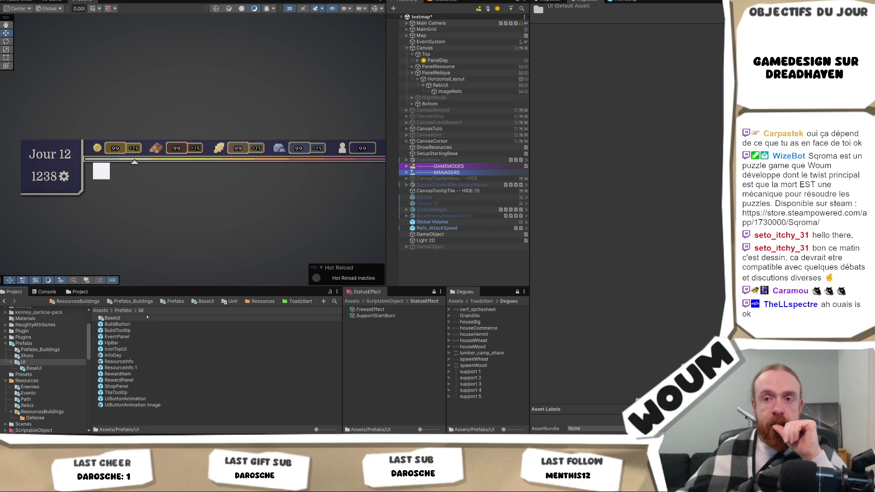
double_click(146, 318)
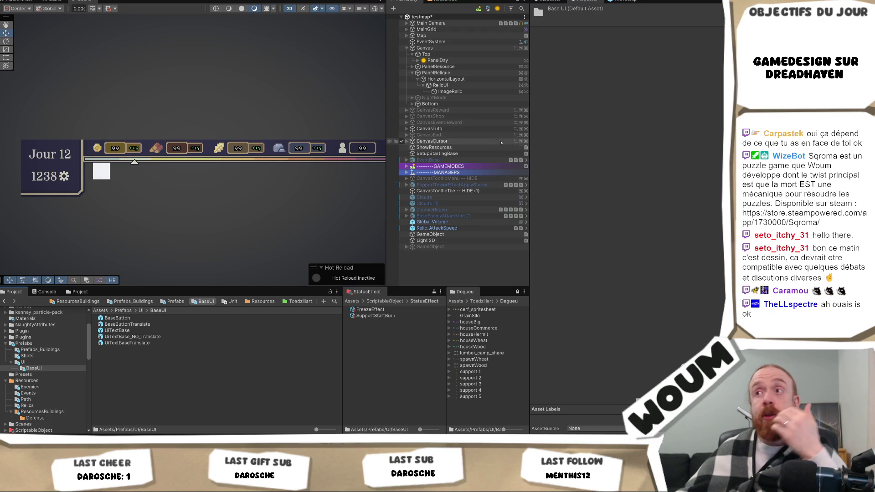
click(473, 85)
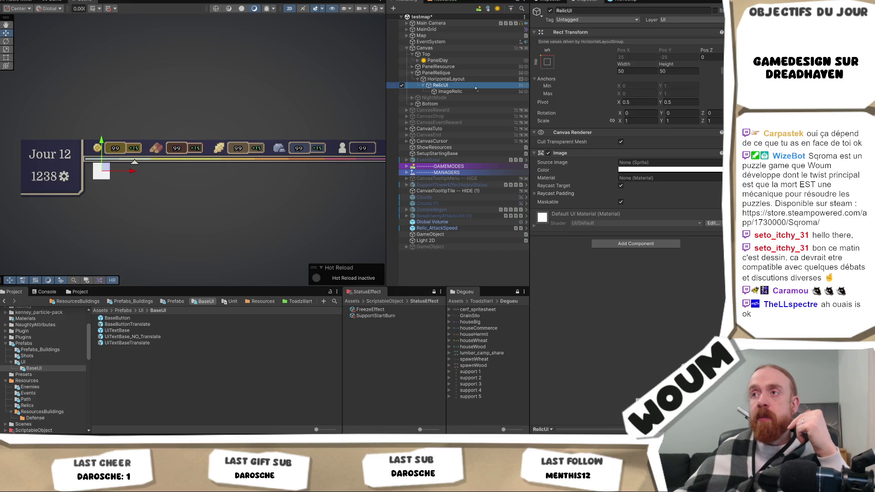
drag(475, 88, 476, 86)
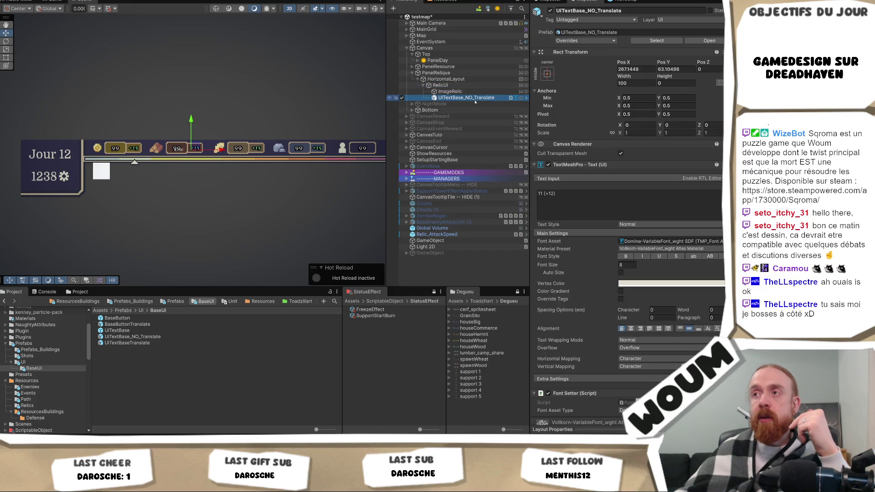
Step: Anchor the label to RelicUI's bottom-right corner, adjust its Pos X, and right-align its text
click(604, 198)
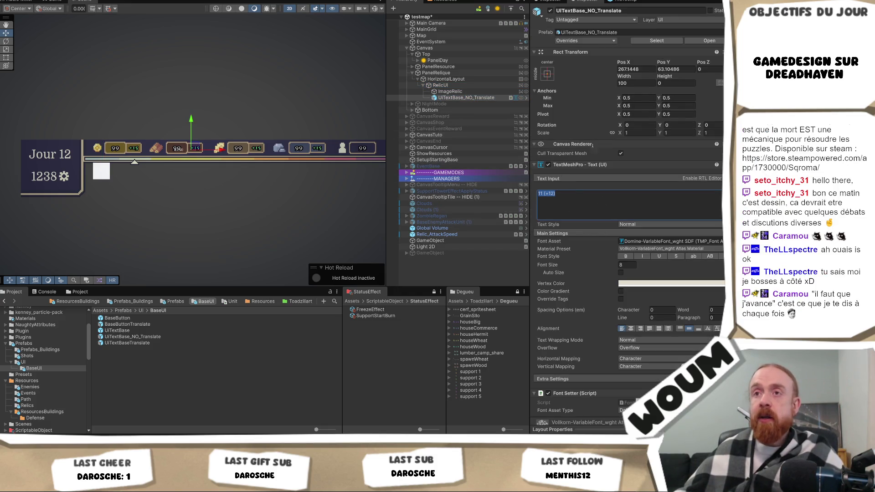
click(547, 74)
alt+click(592, 153)
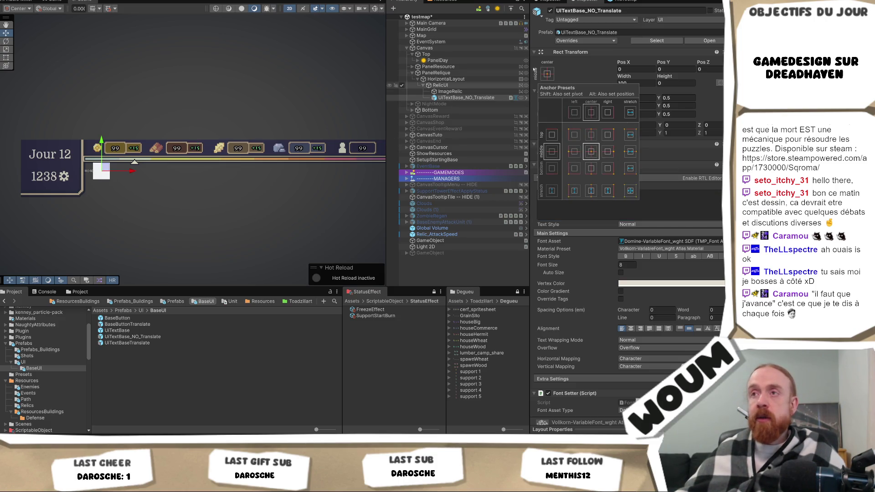
click(608, 169)
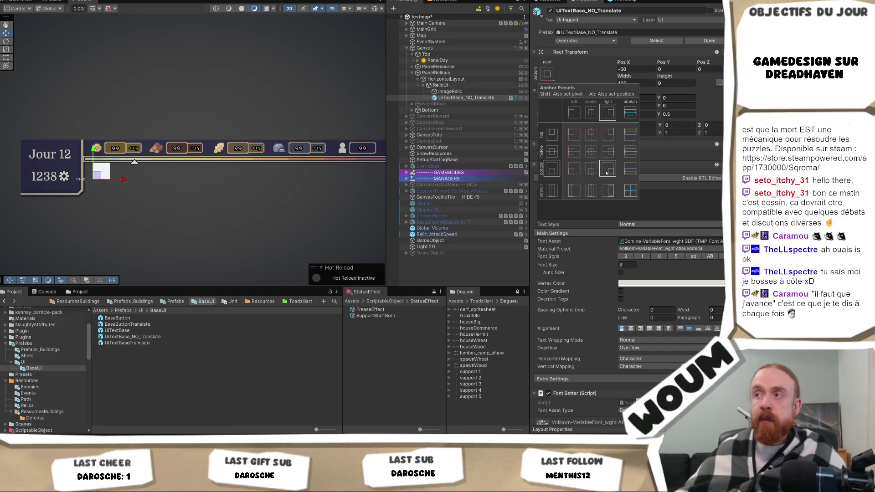
click(636, 69)
text(0)
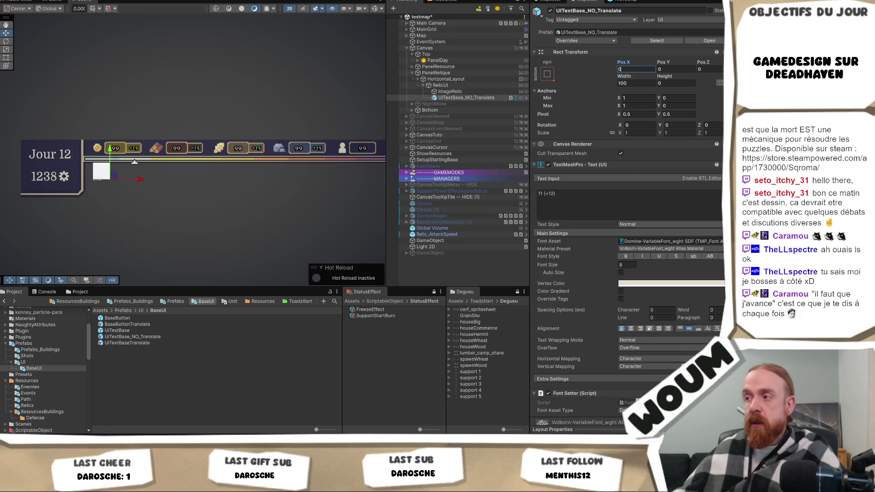
click(640, 328)
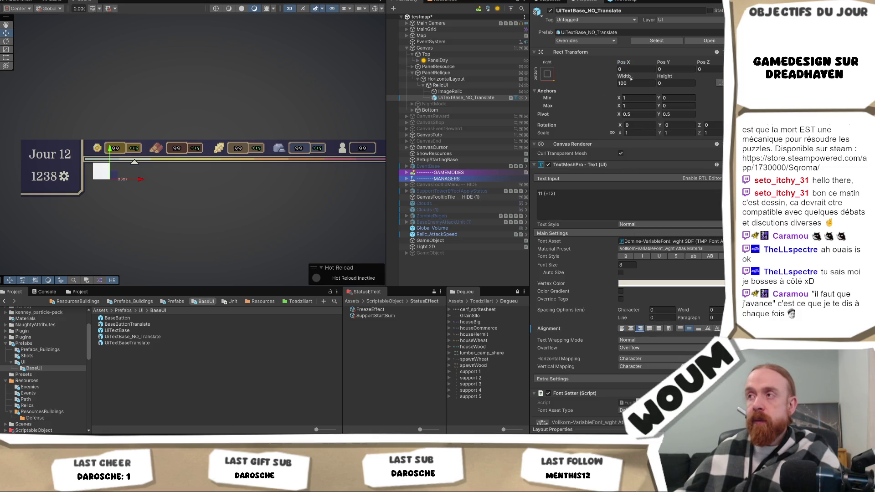
Step: Resize the label to 20 high and narrow it to 50 wide in the Scene view
key(t)
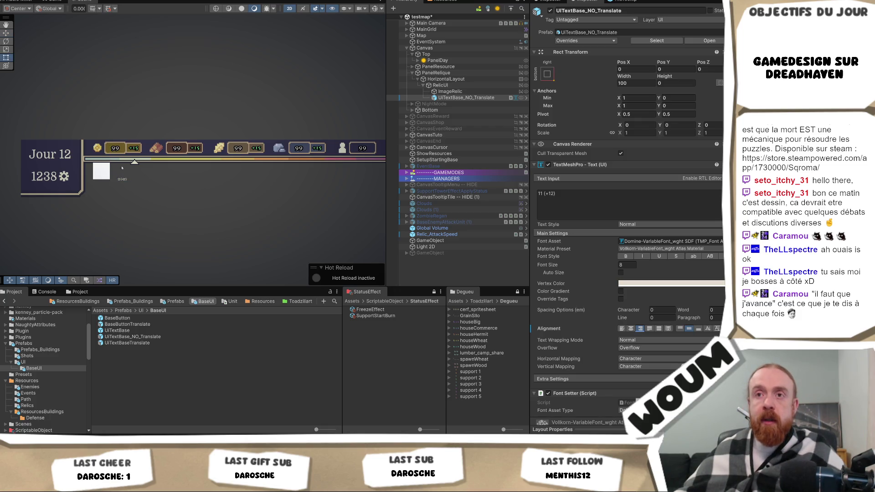
scroll(134, 171, up, 1)
click(675, 83)
text(10)
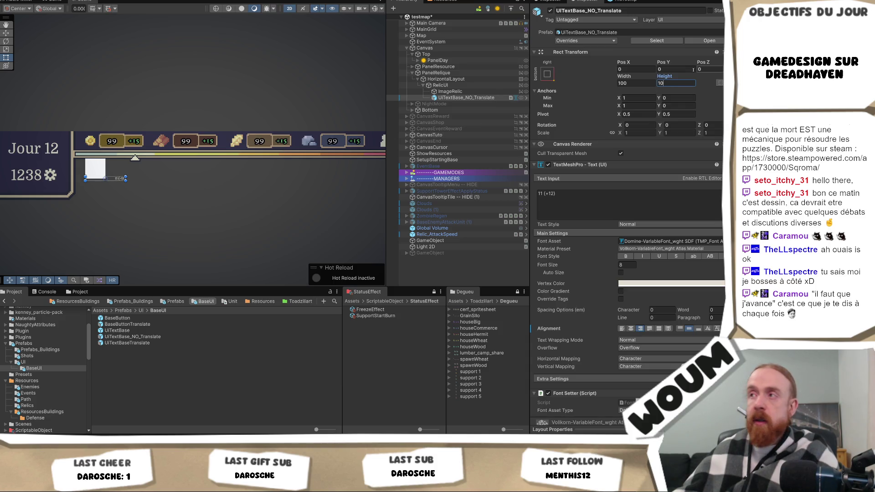
key(BackSpace)
key(BackSpace)
text(20)
scroll(251, 162, up, 1)
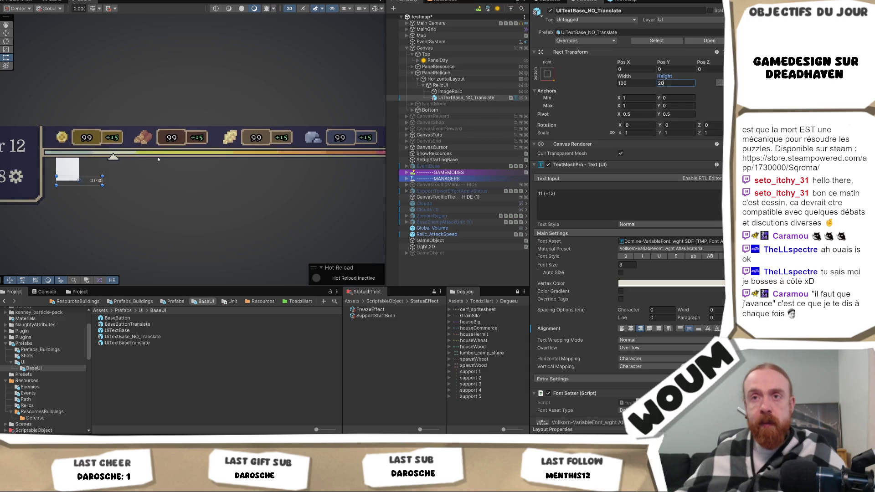
scroll(158, 159, up, 2)
drag(132, 181, 255, 181)
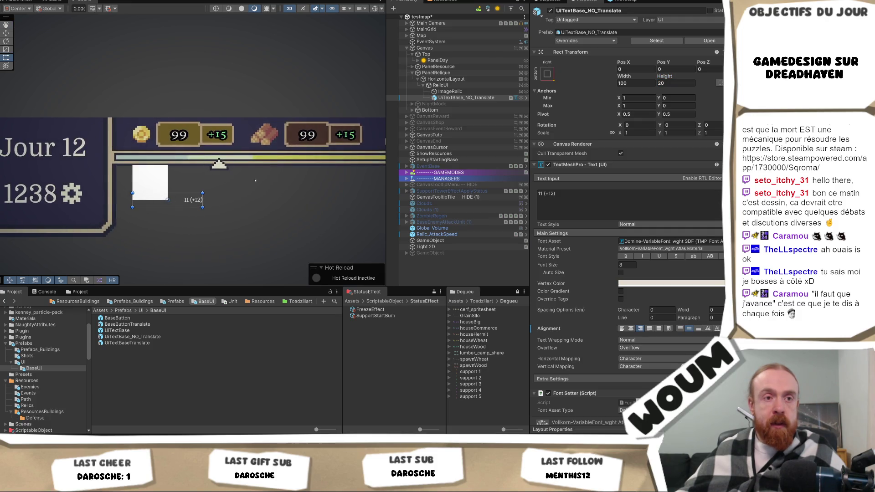
drag(133, 199, 168, 200)
Step: Re-anchor the label bottom-right, set its Pos Y to 10, and select its sample text
click(547, 73)
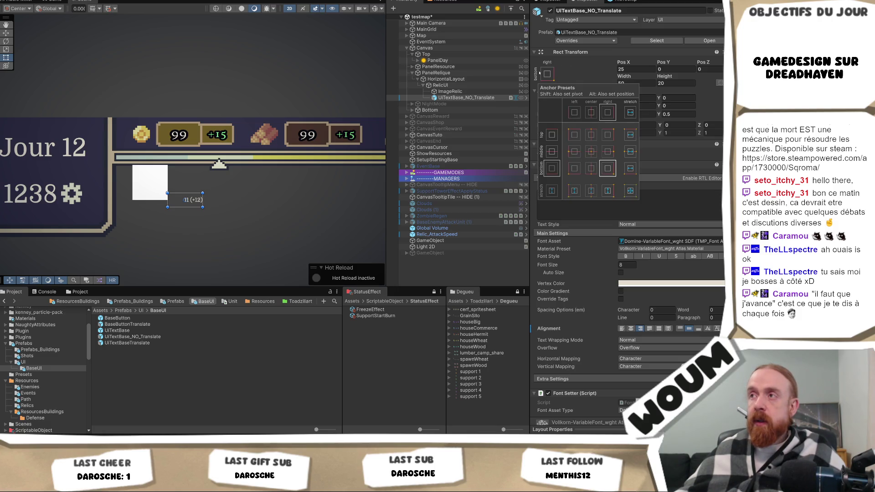
alt+click(607, 169)
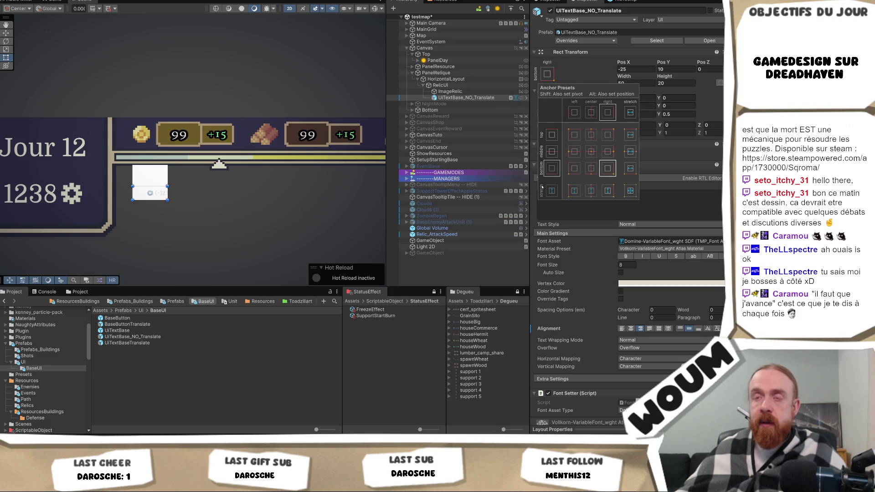
click(676, 68)
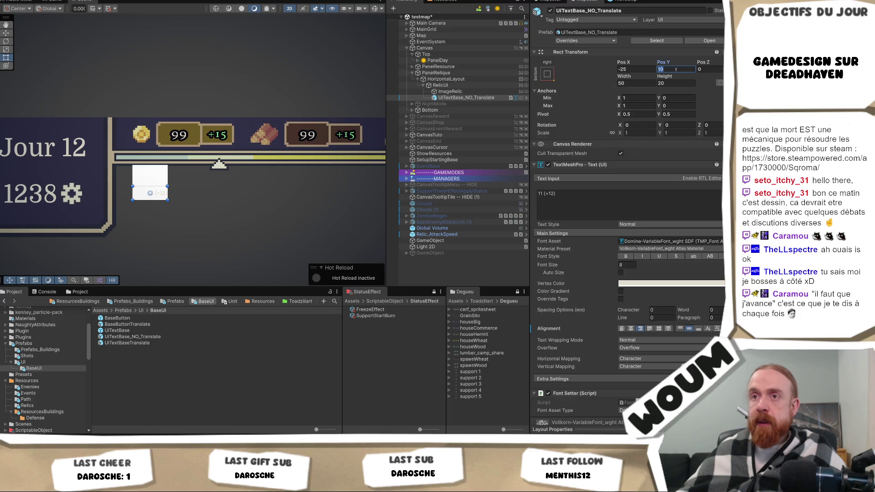
click(614, 189)
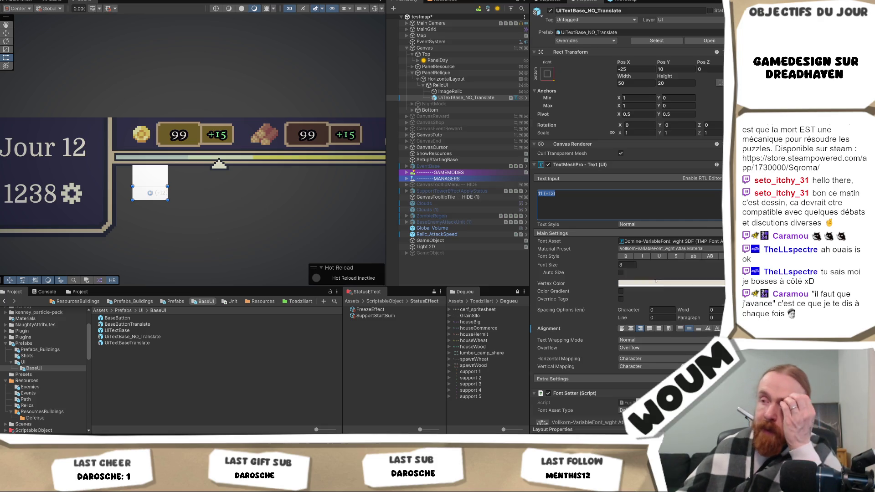
scroll(656, 286, down, 2)
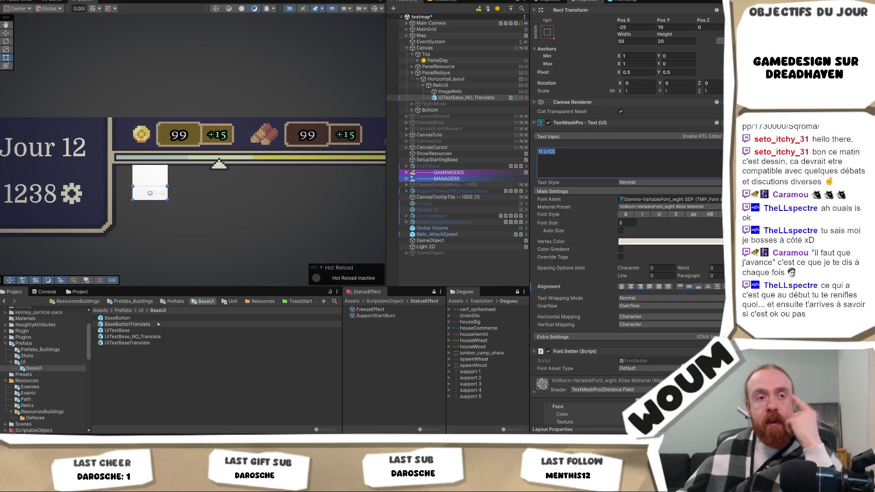
scroll(664, 342, down, 3)
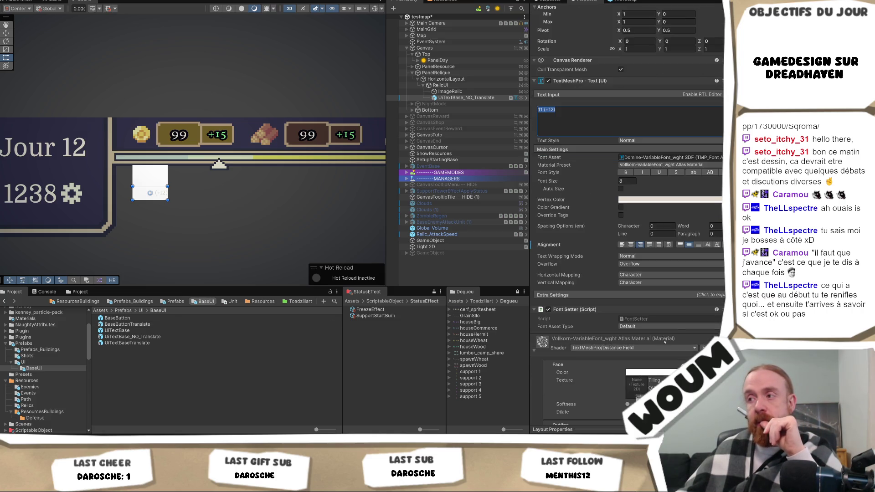
Step: Switch the label to a Resource Font using the Domine-VariableFont_wght SDF asset
click(666, 326)
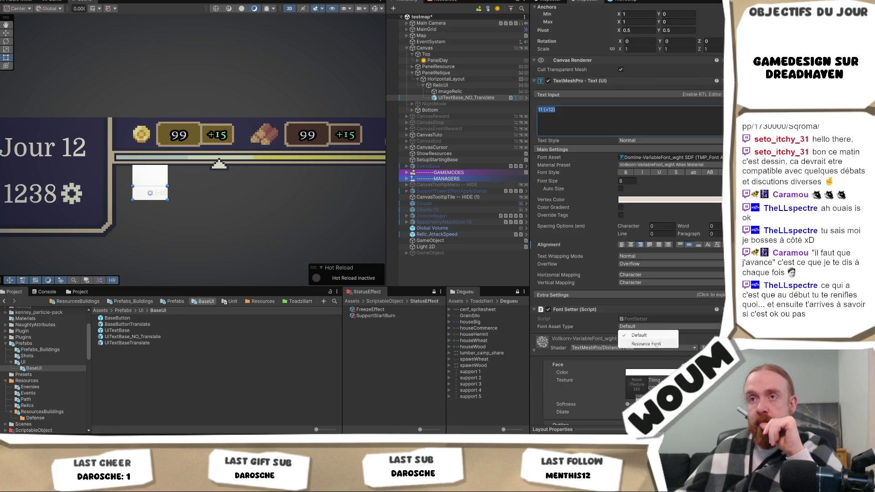
click(657, 344)
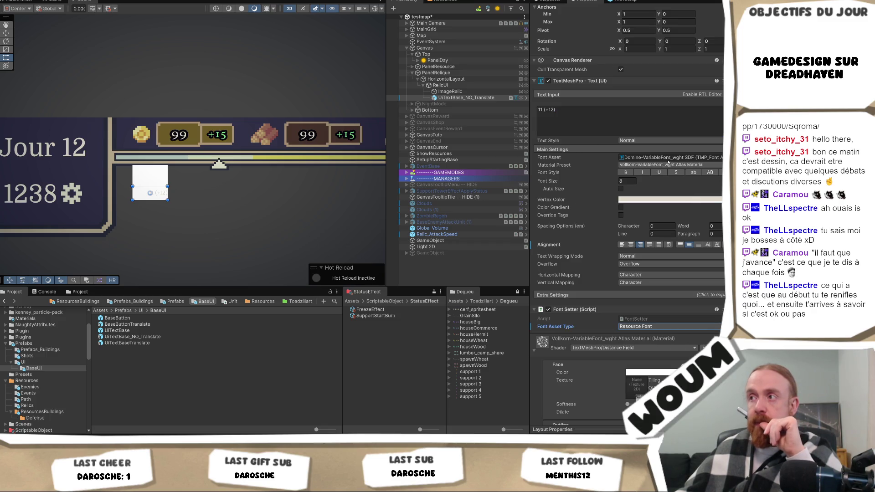
click(721, 157)
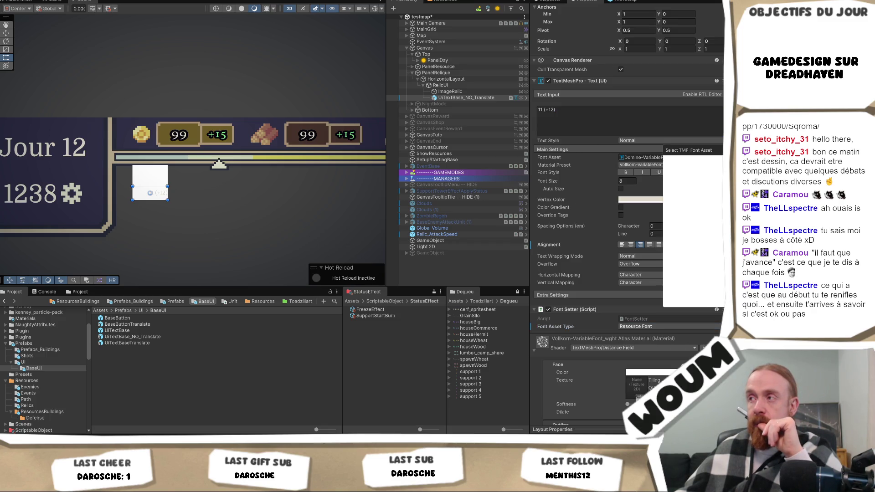
click(718, 195)
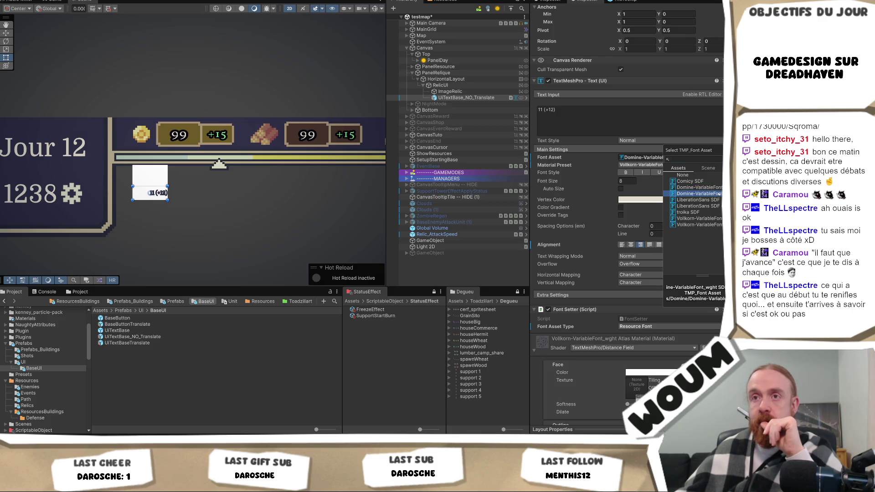
double_click(719, 194)
Step: Make the label text bold and delete its sample text
click(626, 172)
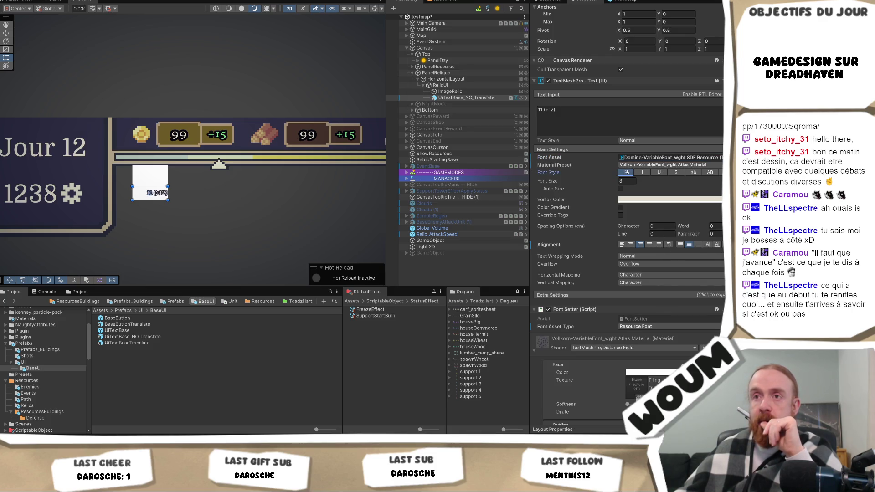
click(559, 118)
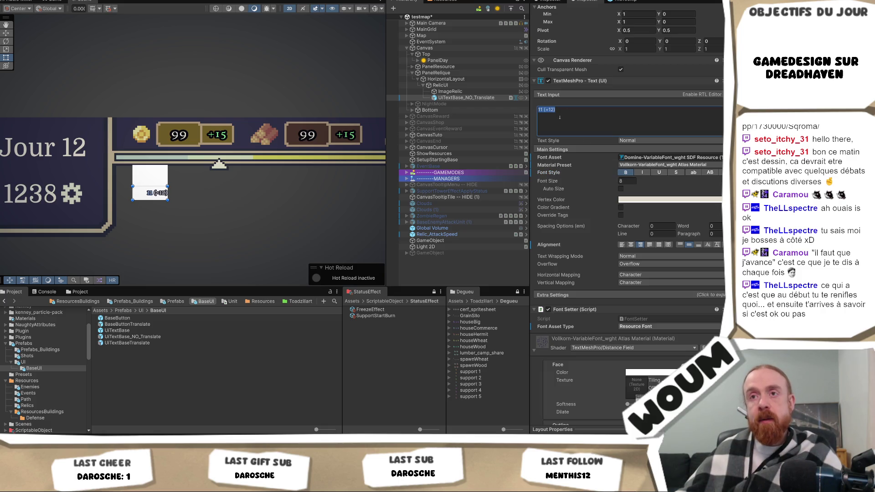
key(BackSpace)
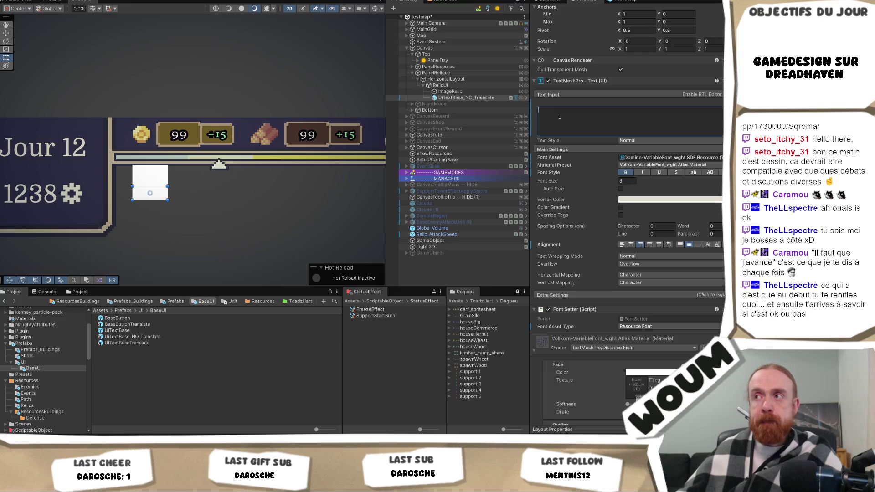
Step: Give the label bottom vertical alignment using test text, then clear the text field
text(fdssdf)
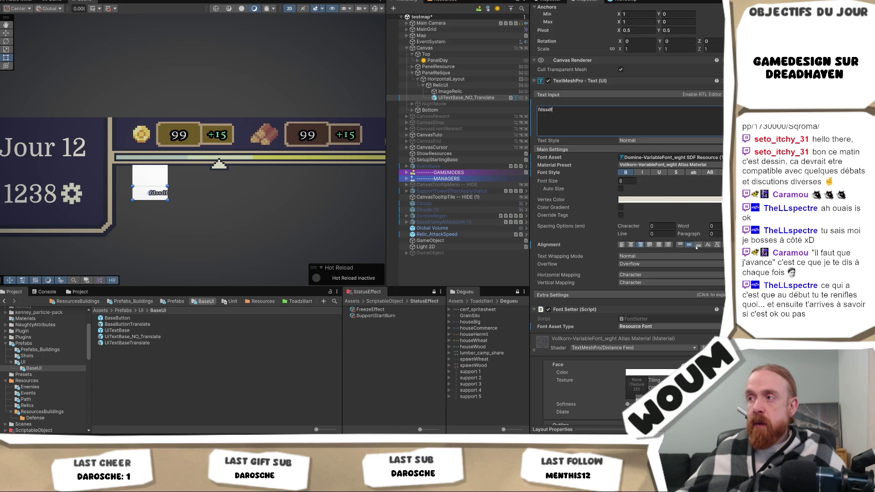
click(697, 245)
click(568, 120)
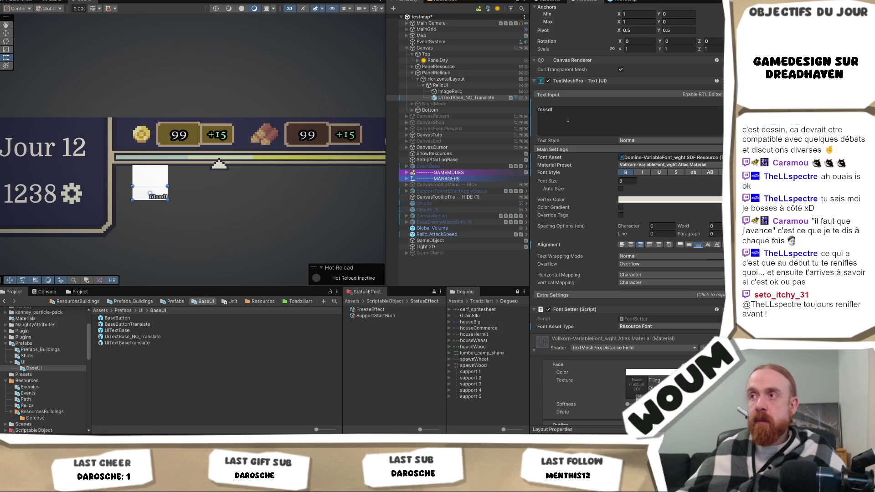
key(BackSpace)
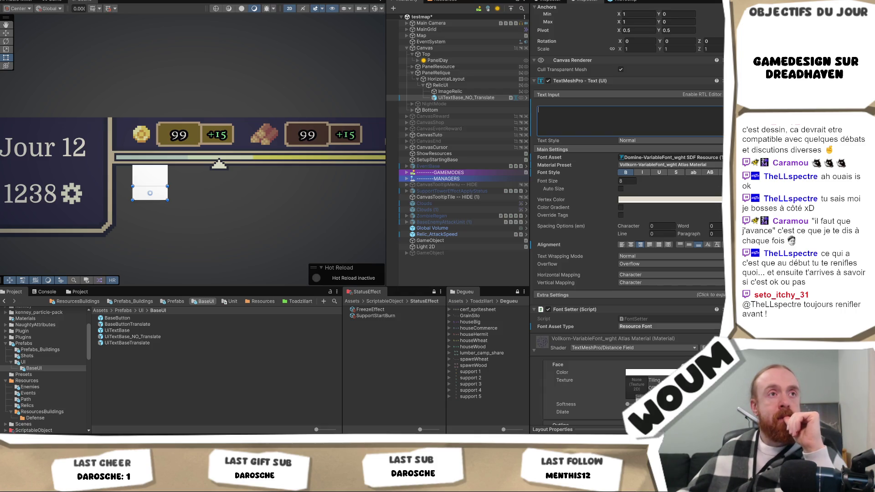
key(Escape)
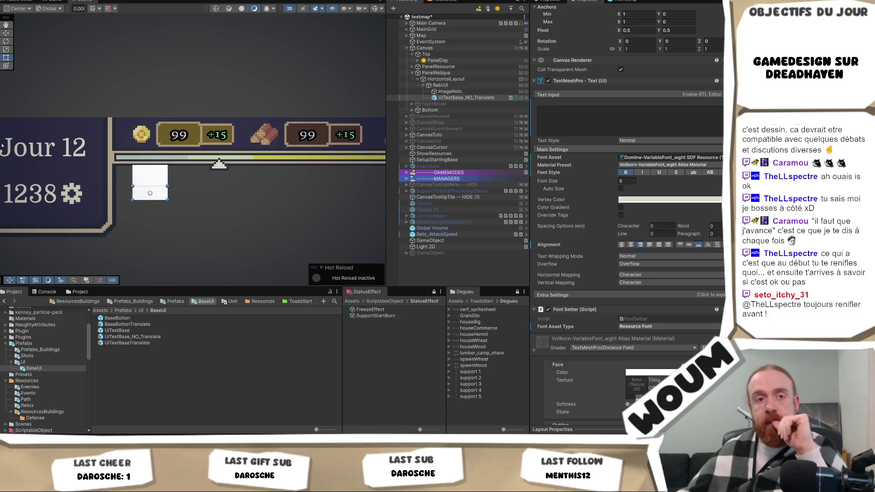
Step: Select RelicUI and show the Assets/Prefabs/UI folder in the Project panel
click(440, 86)
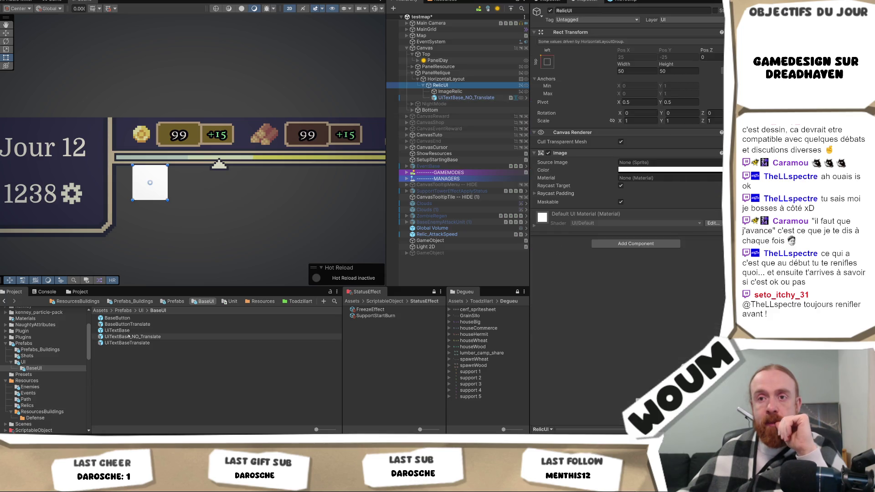
click(126, 312)
click(124, 311)
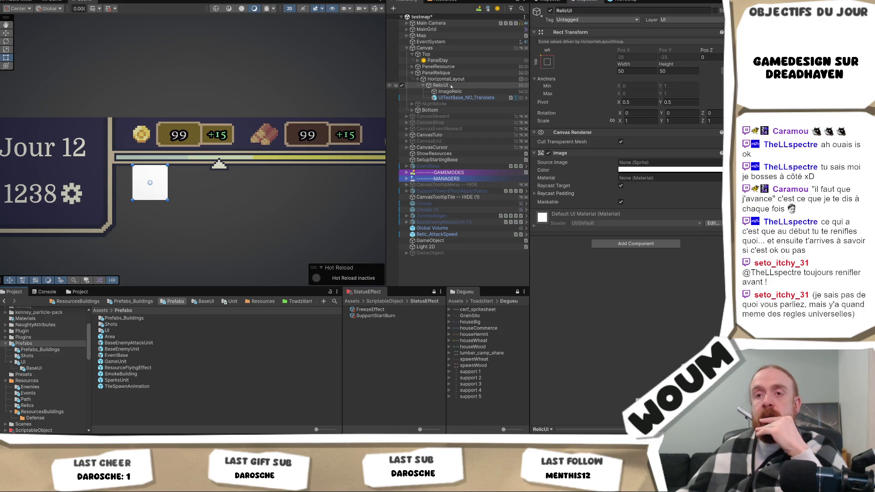
double_click(107, 330)
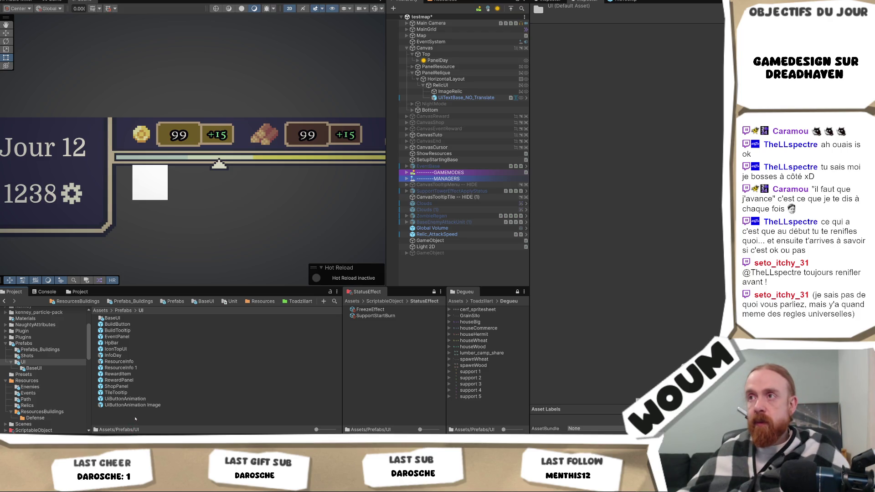
Step: Add the UI Relic script component to RelicUI, found by searching 'Relic'
click(462, 86)
click(626, 244)
text(Relic)
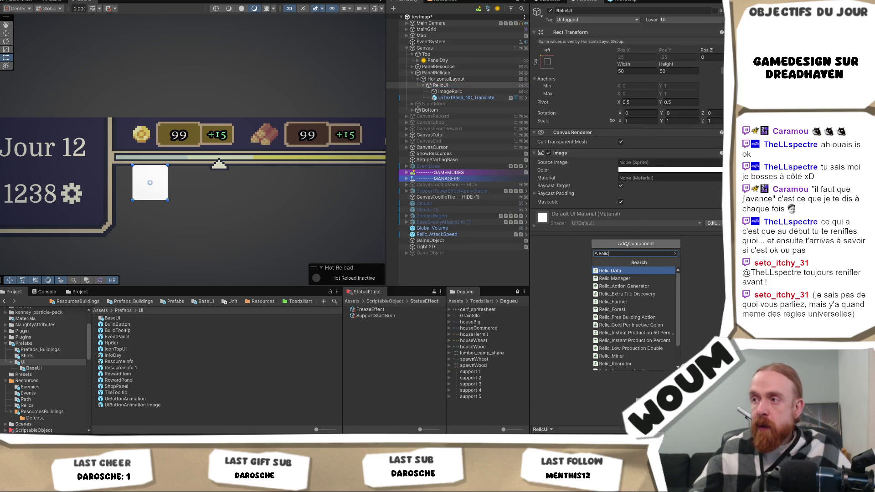
text(U)
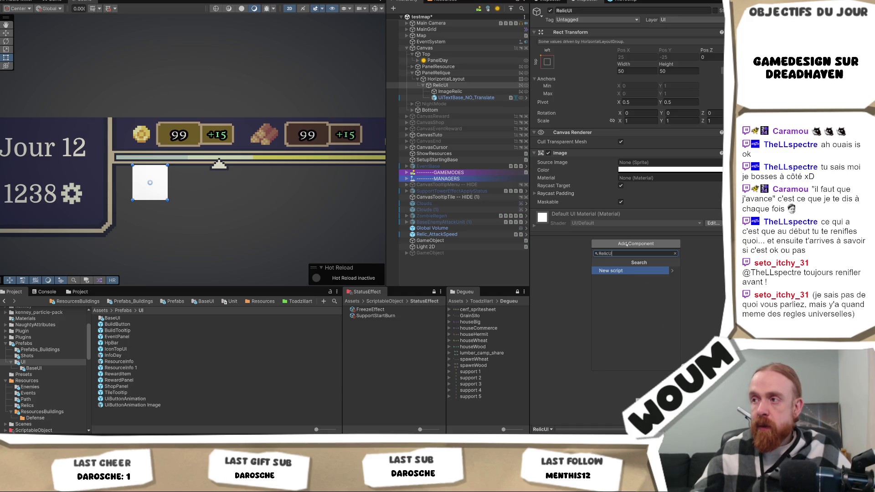
key(BackSpace)
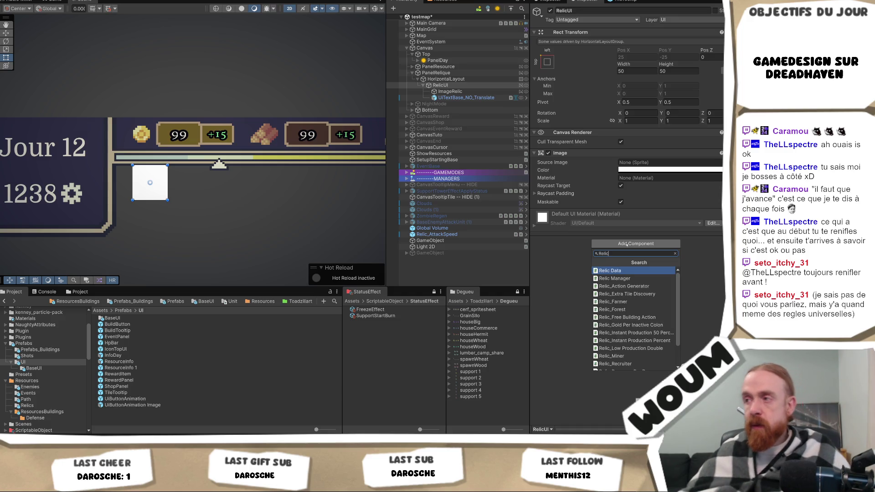
scroll(633, 328, down, 10)
click(616, 360)
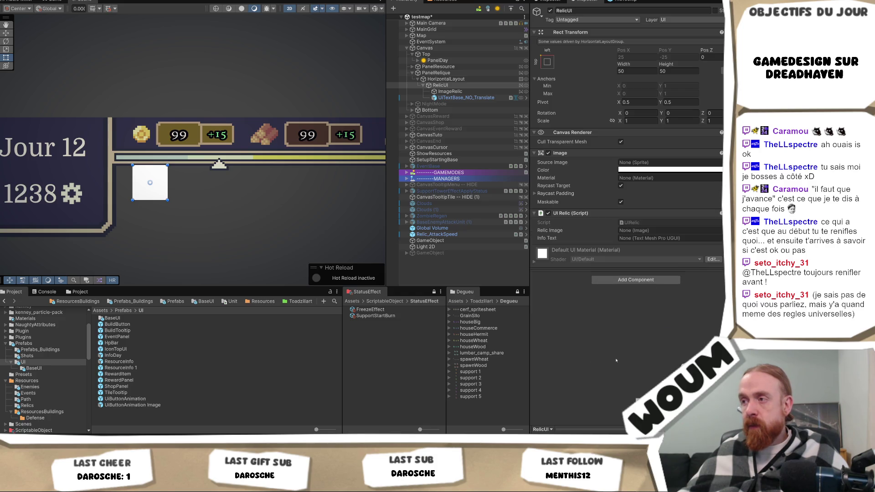
Step: Assign ImageRelic to the script's Relic Image and rename the text label to RelicInfo
drag(450, 91, 647, 230)
click(463, 98)
key(F2)
text(RelicInfo)
key(Return)
Step: Assign RelicInfo to the Info Text field and save RelicUI as a prefab in Prefabs/UI
click(440, 86)
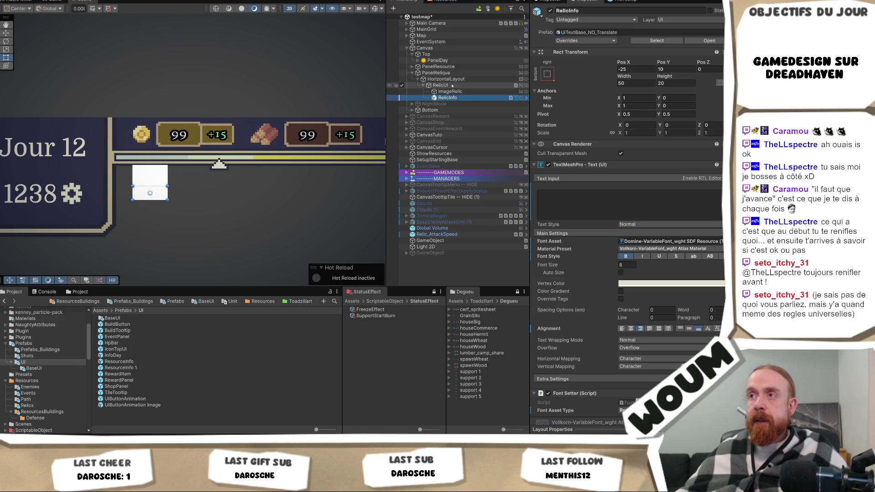
mouse_move(447, 97)
mouse_down()
mouse_move(653, 246)
mouse_move(656, 238)
mouse_up()
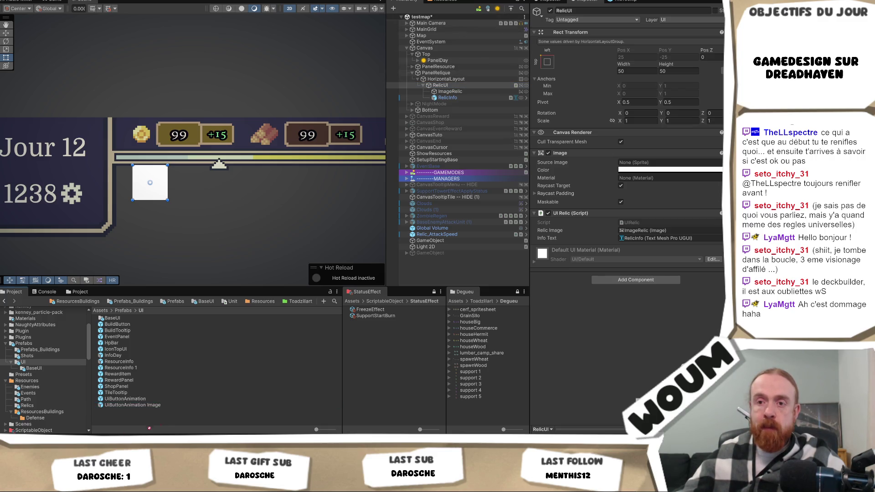
drag(157, 419, 158, 417)
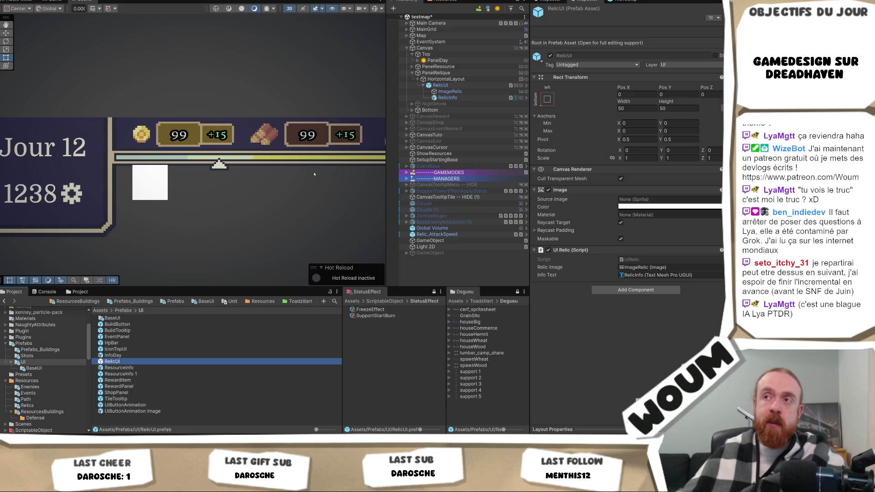
Step: Bring the Snipping Tool window up from the taskbar over the Unity scene
scroll(314, 173, down, 5)
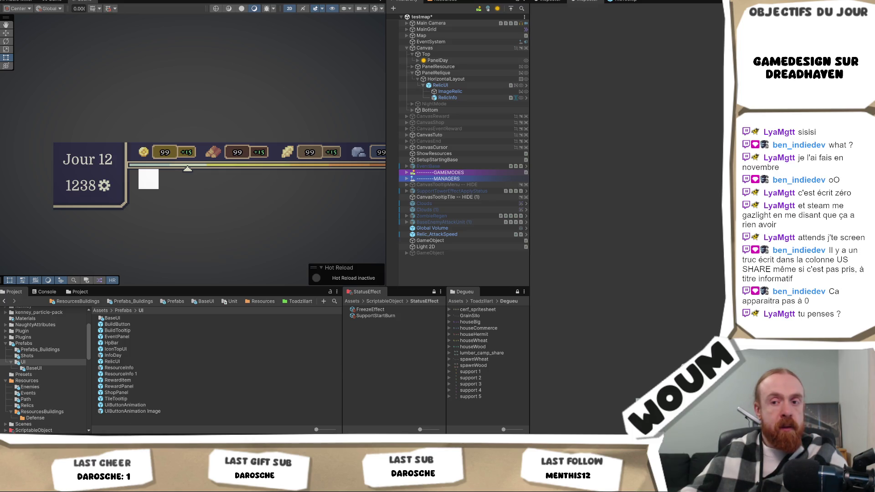
mouse_move(129, 437)
click(129, 408)
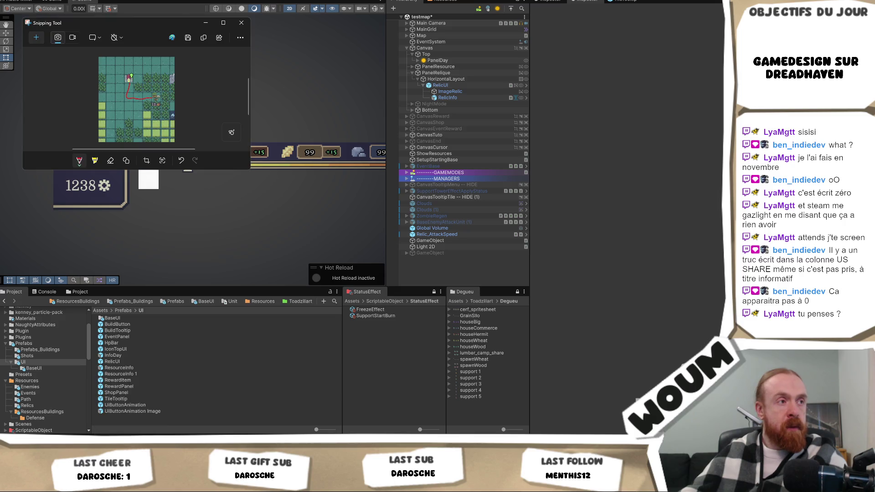
Step: Start a new capture in Snipping Tool, cancel it, and hide the window
click(42, 39)
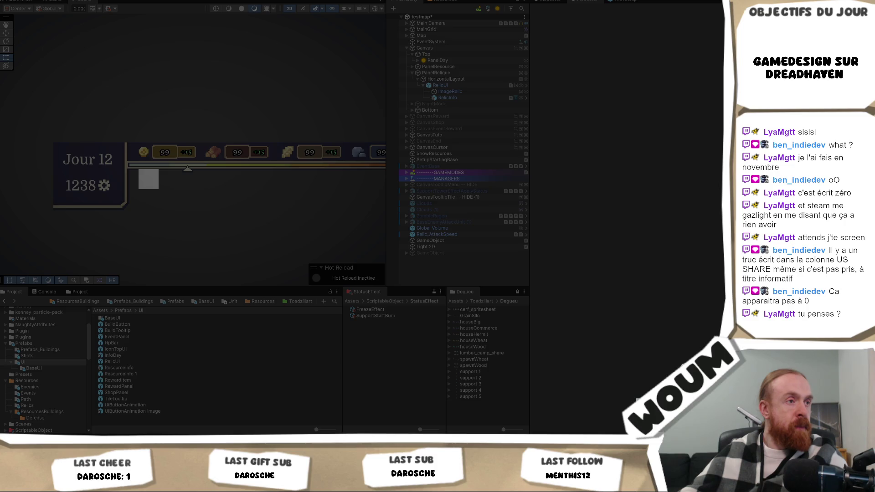
key(Escape)
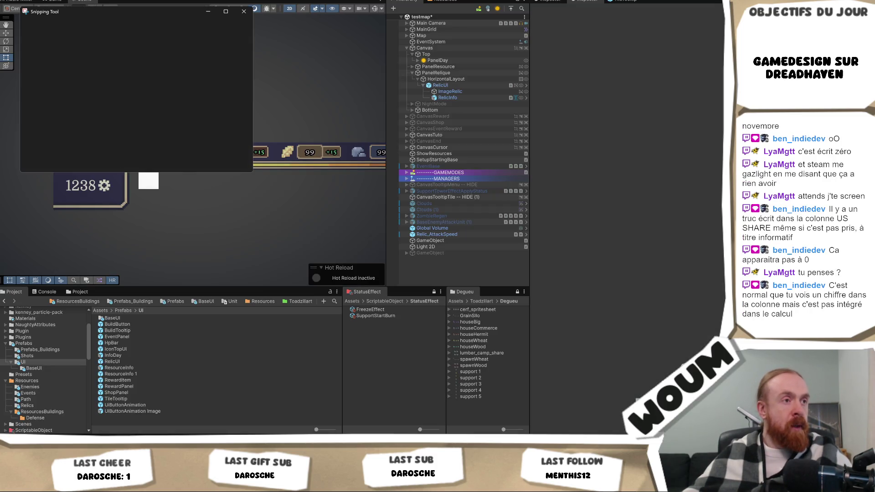
click(208, 11)
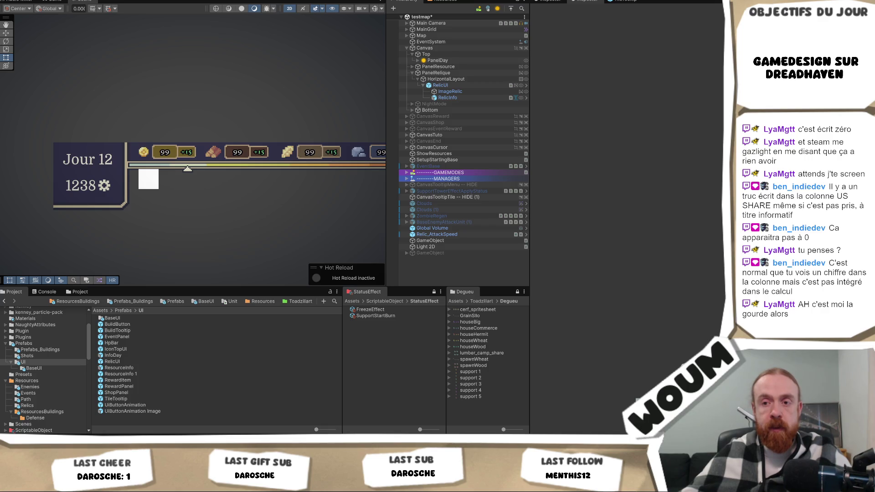
Step: Snip a small screen region with Win+Shift+S, dismiss the folder error, and maximize the snip
key(super+shift+s)
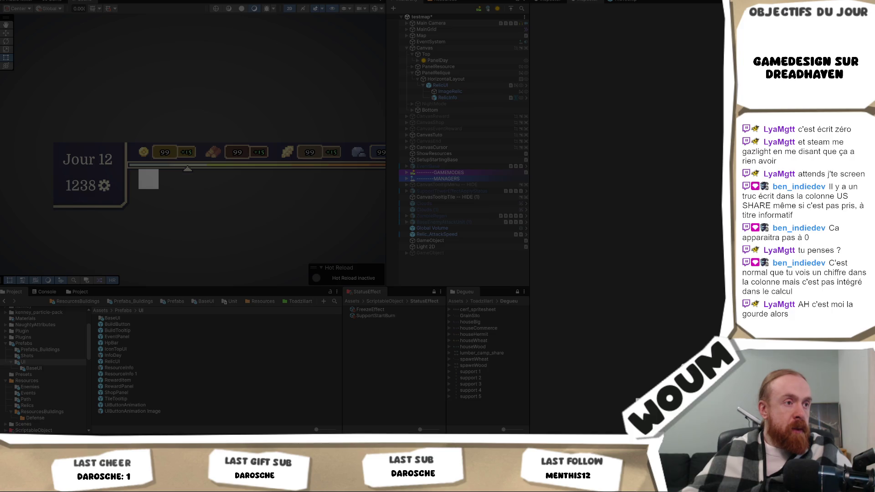
drag(138, 170, 159, 188)
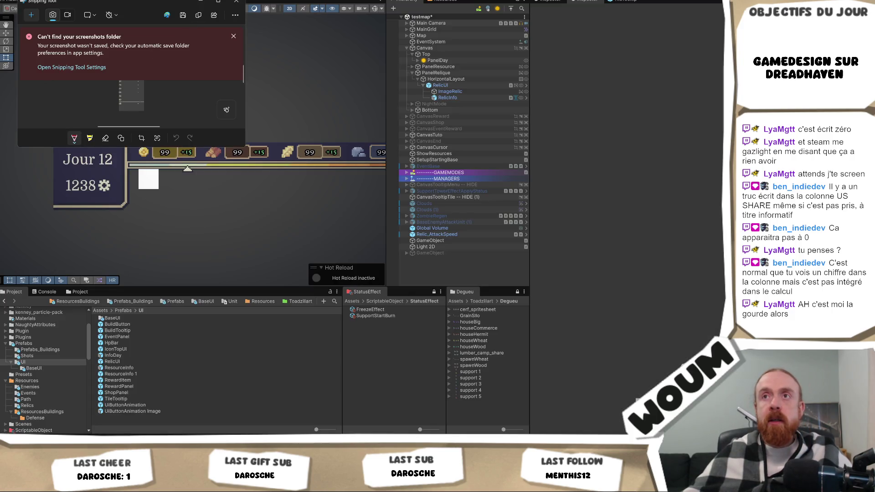
click(233, 36)
click(218, 1)
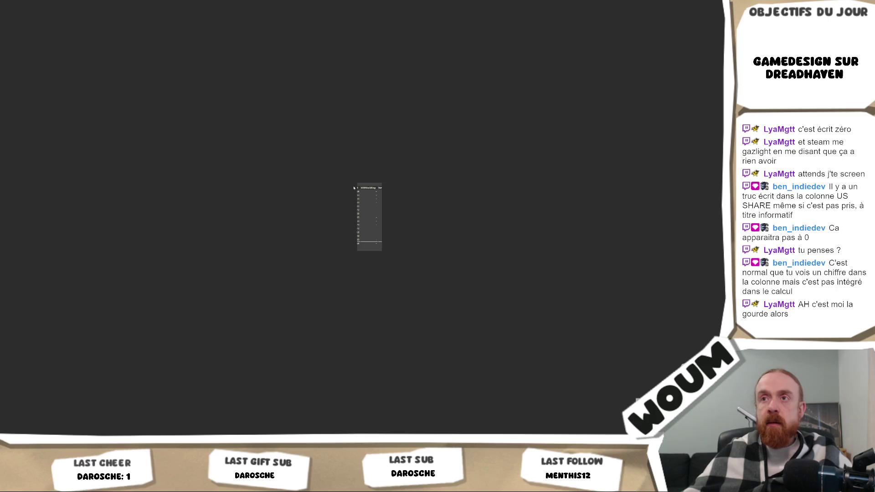
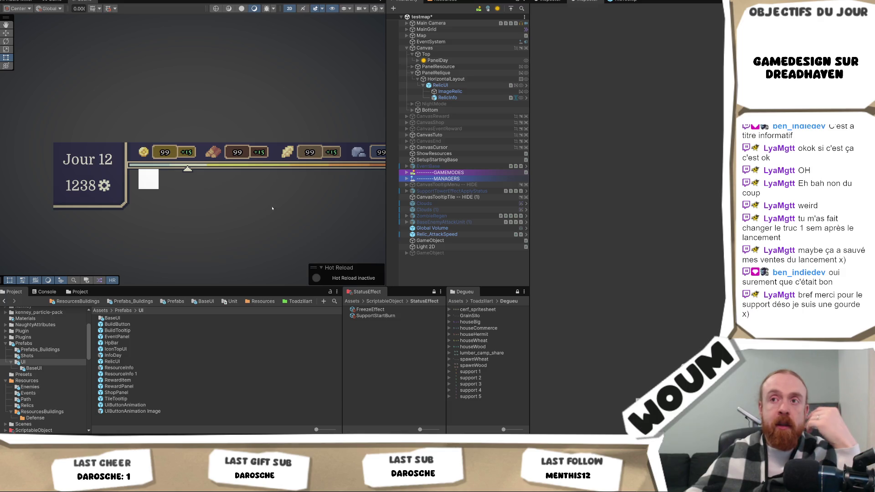
Step: Zoom and pan the Scene view to raise the UI, then switch to the Rect tool
scroll(273, 208, up, 4)
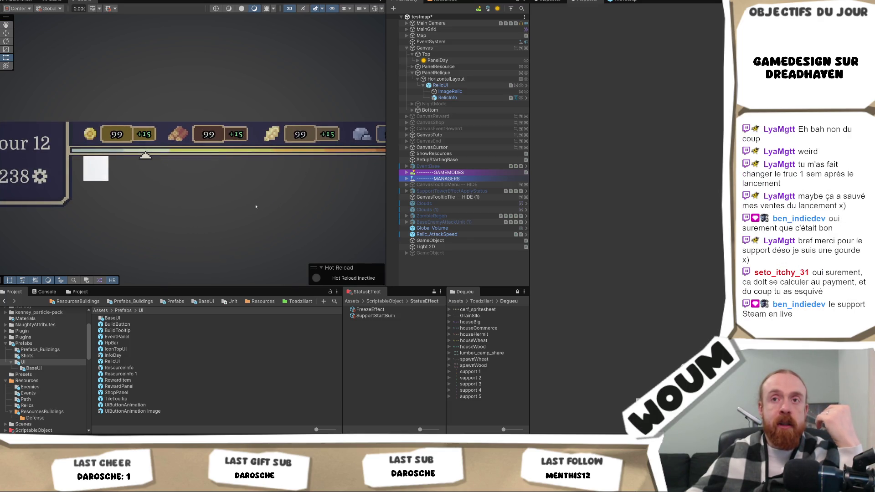
scroll(256, 207, down, 1)
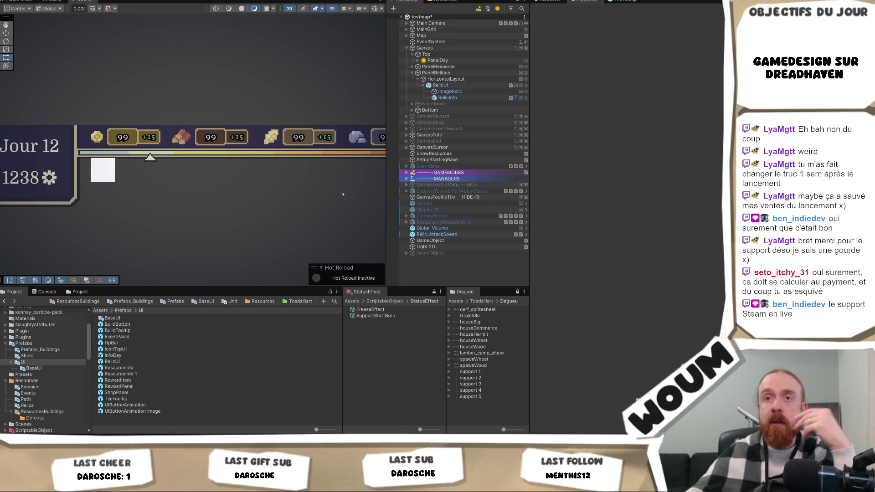
scroll(321, 209, up, 1)
scroll(314, 210, down, 1)
scroll(308, 211, up, 1)
scroll(302, 213, down, 1)
scroll(301, 213, up, 1)
mouse_move(236, 232)
mouse_down()
mouse_move(242, 236)
mouse_move(255, 144)
mouse_move(245, 222)
mouse_up()
key(t)
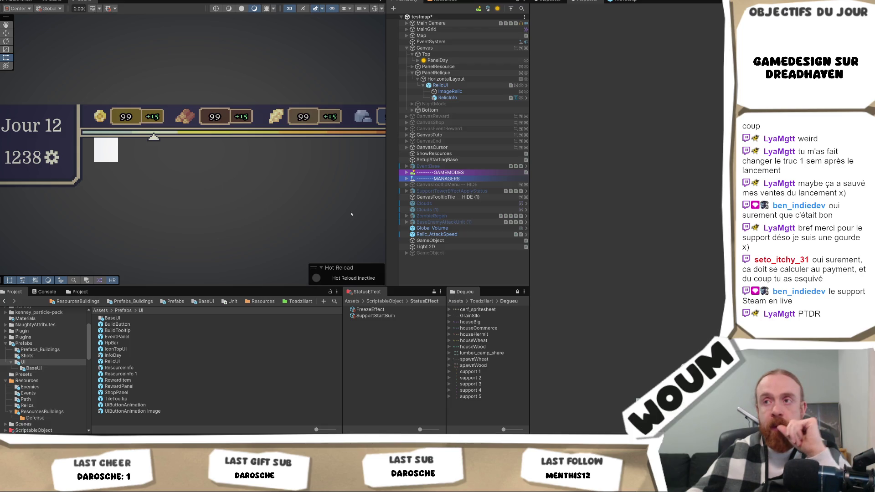
Step: Pan the Scene view repeatedly to position the resource bar near the top
scroll(305, 214, down, 3)
scroll(297, 215, up, 4)
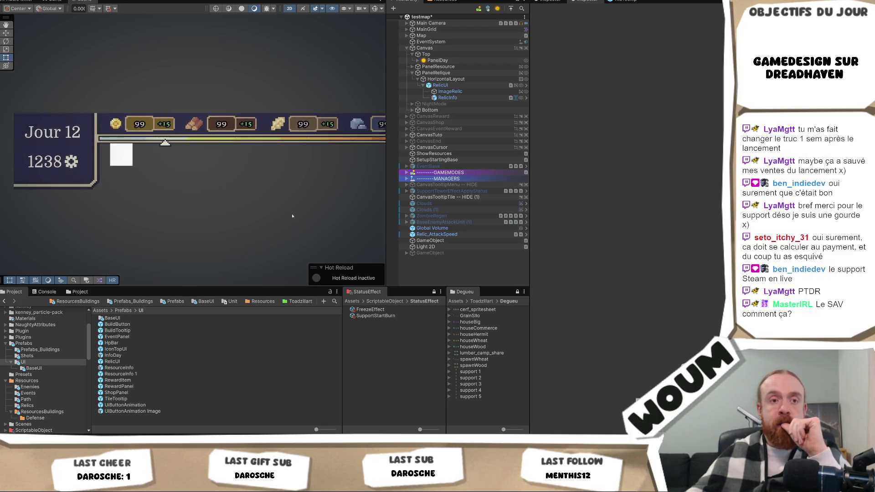
mouse_move(292, 216)
mouse_down()
mouse_move(276, 107)
mouse_move(274, 118)
mouse_up()
drag(191, 165, 203, 274)
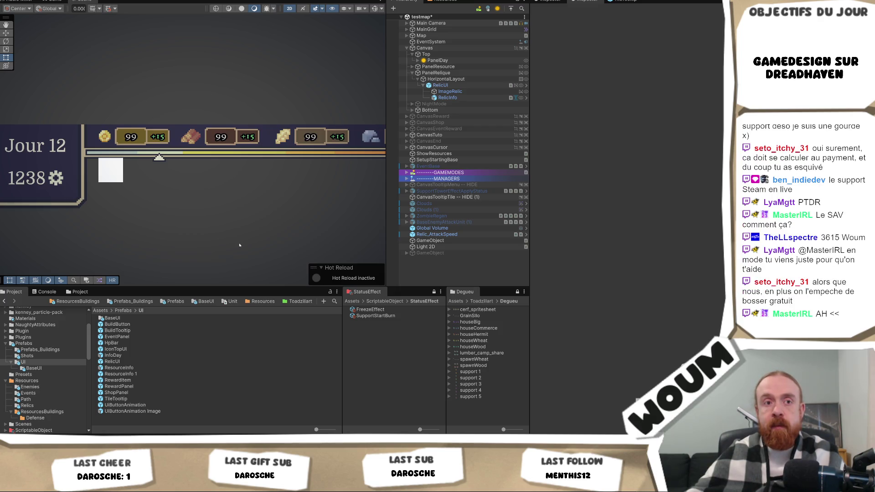
mouse_move(217, 204)
mouse_down()
mouse_move(212, 216)
mouse_move(215, 92)
mouse_move(205, 201)
mouse_up()
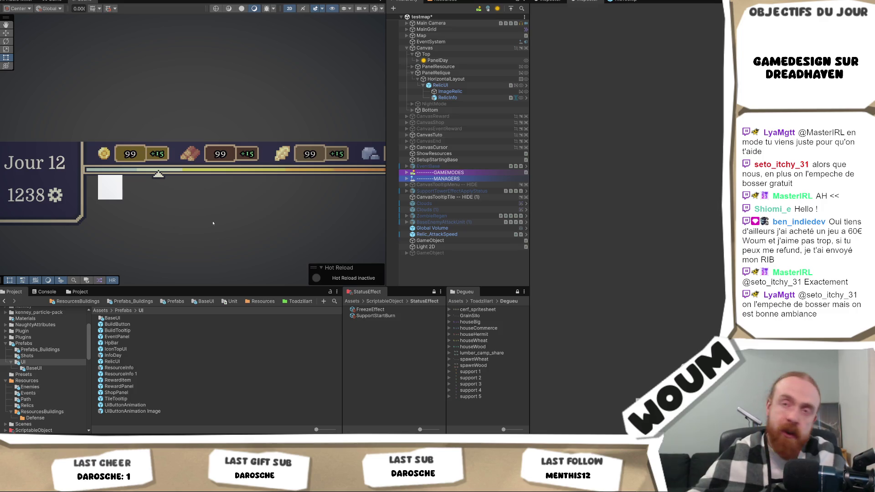
mouse_move(214, 221)
mouse_down()
mouse_move(208, 193)
mouse_move(207, 225)
mouse_up()
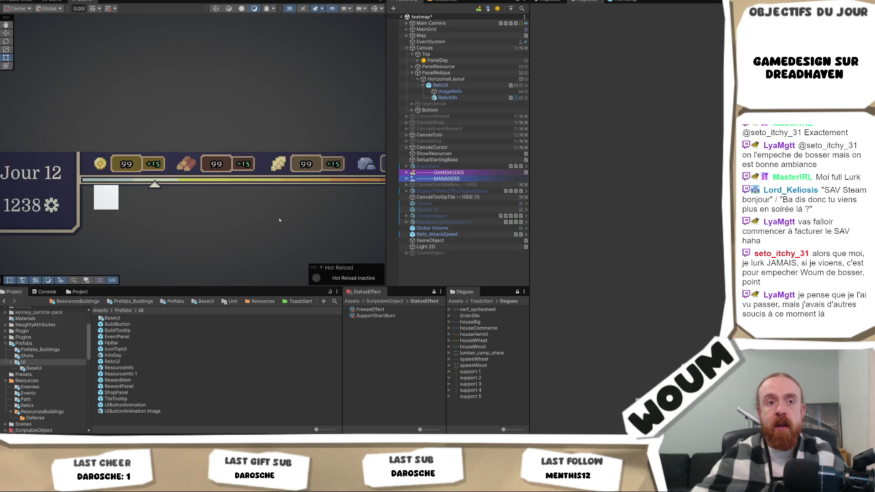
mouse_move(190, 223)
mouse_down()
mouse_move(206, 112)
mouse_move(189, 69)
mouse_move(186, 135)
mouse_up()
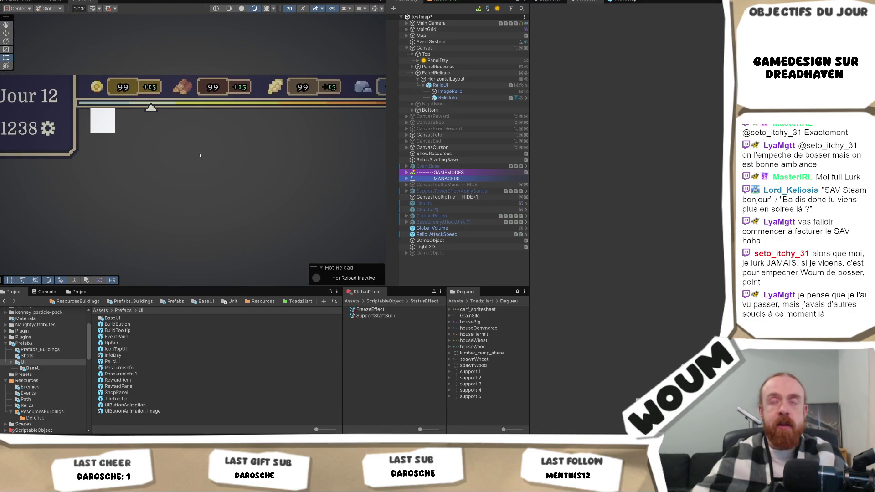
drag(143, 139, 147, 144)
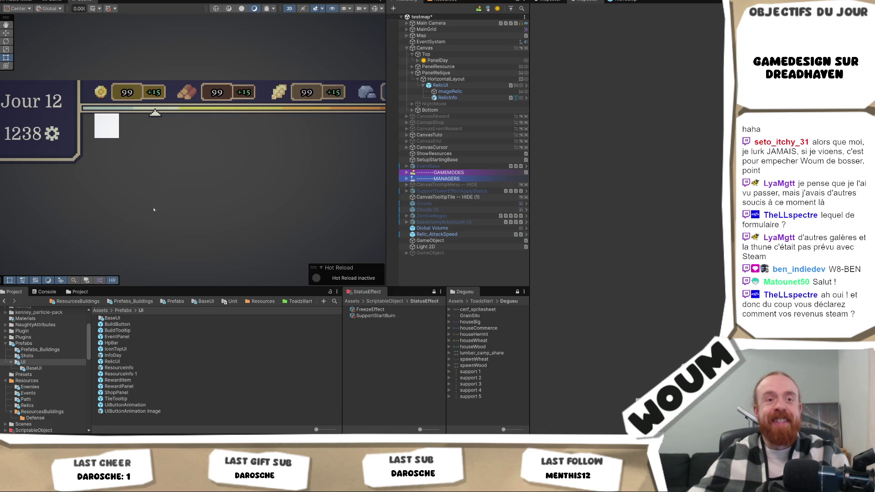
drag(207, 187, 208, 115)
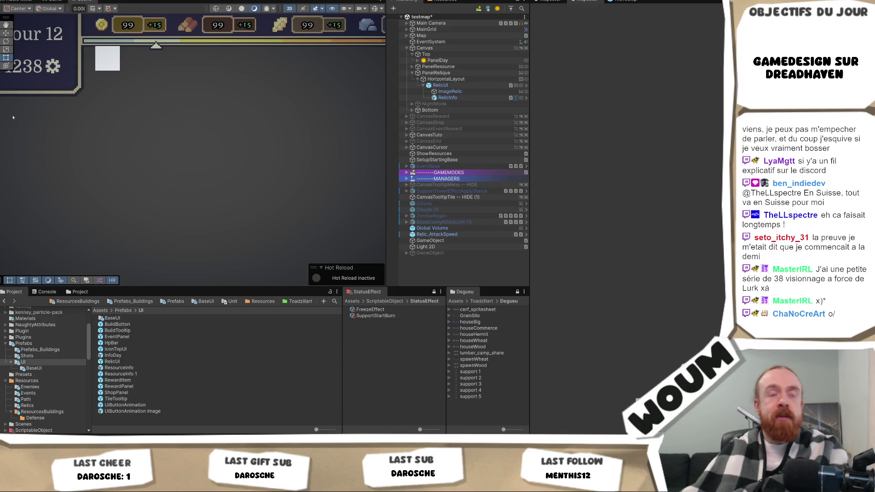
mouse_move(112, 92)
mouse_down()
mouse_move(104, 183)
mouse_move(111, 149)
mouse_up()
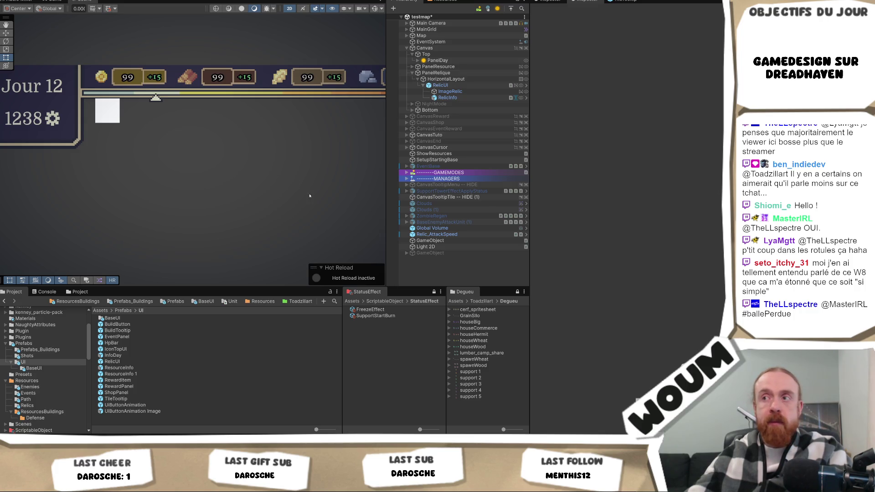
mouse_move(276, 179)
mouse_down()
mouse_move(251, 207)
mouse_move(278, 219)
mouse_move(251, 205)
mouse_move(283, 118)
mouse_move(270, 153)
mouse_up()
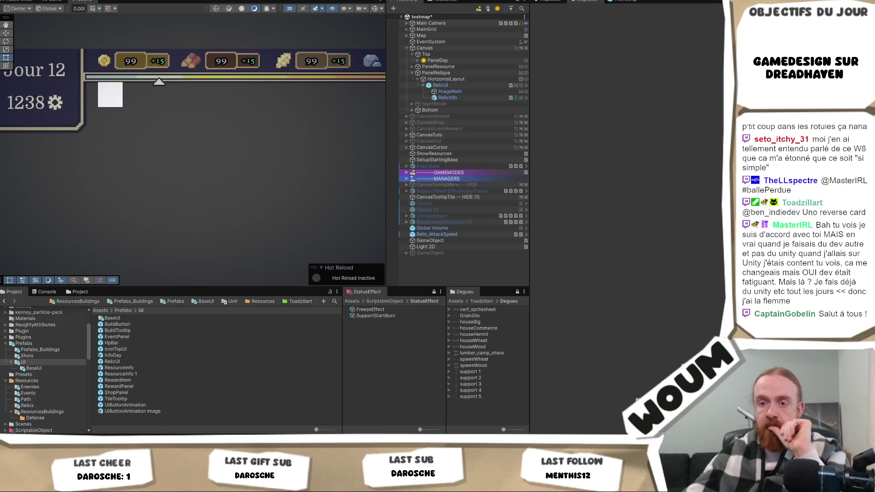
Step: In Visual Studio, close Relic ResourcePerDay.cs, review RelicManager.cs, then return to Unity
mouse_move(129, 442)
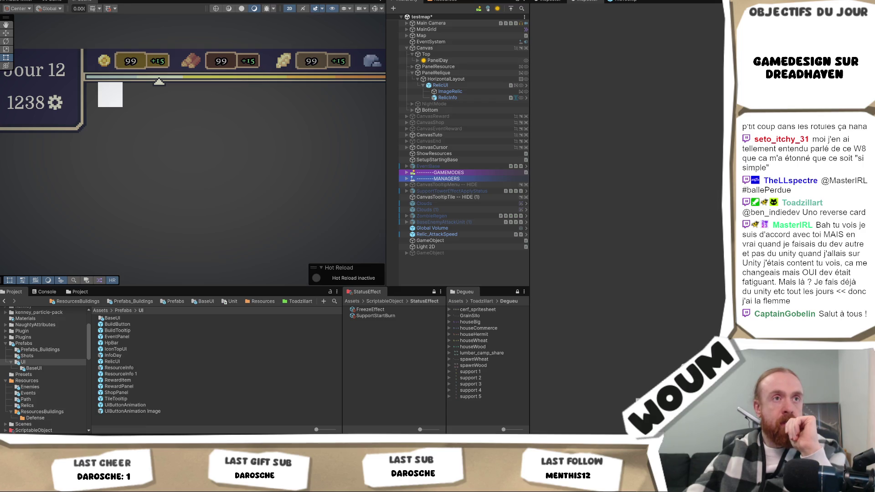
key(alt+Tab)
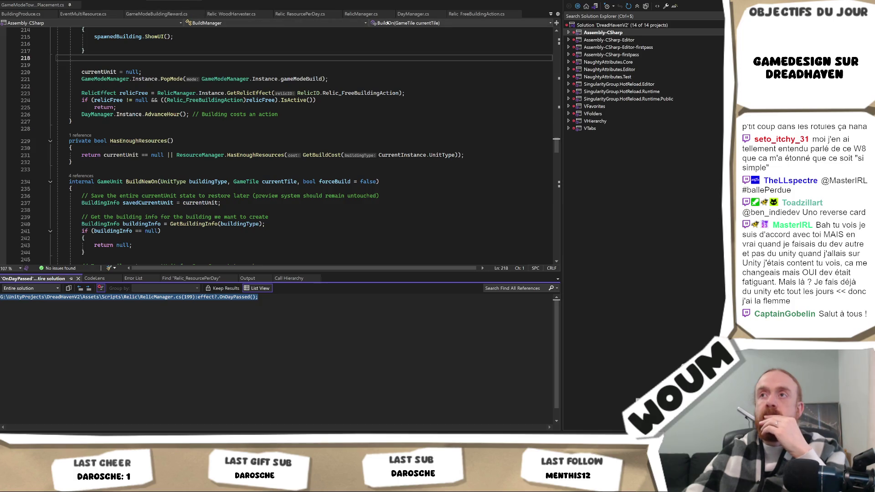
click(331, 14)
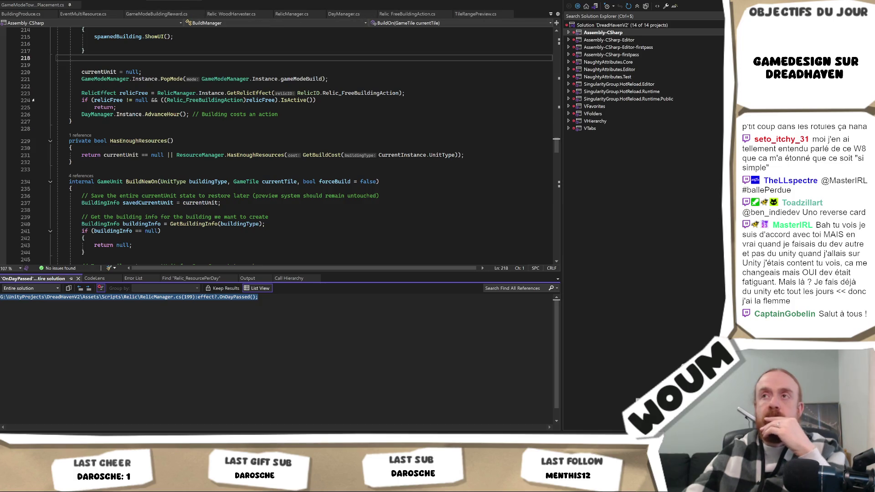
click(290, 13)
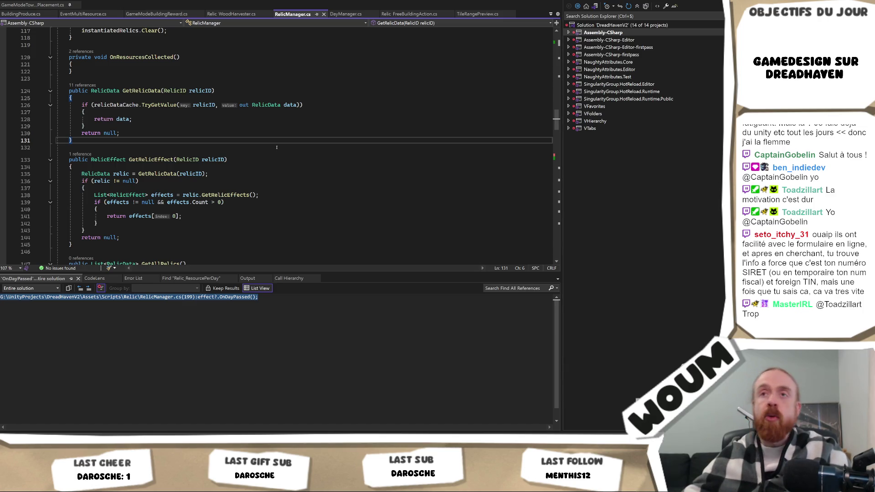
scroll(277, 147, up, 1)
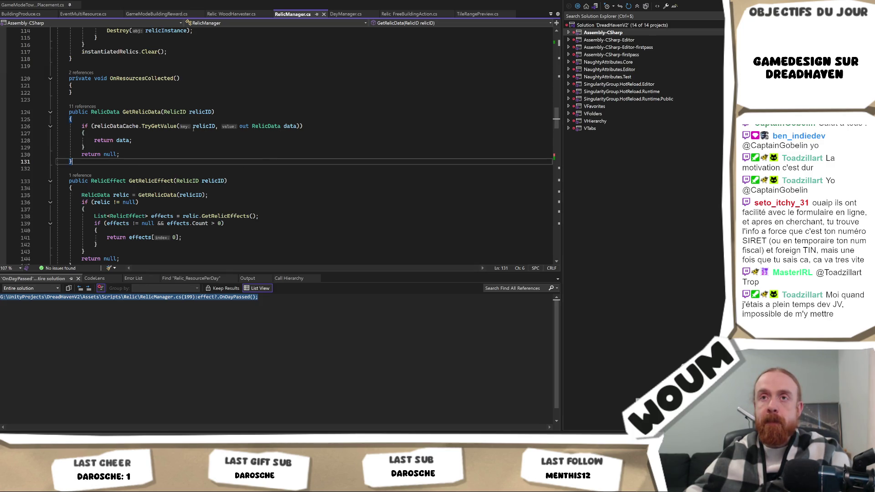
scroll(285, 158, up, 5)
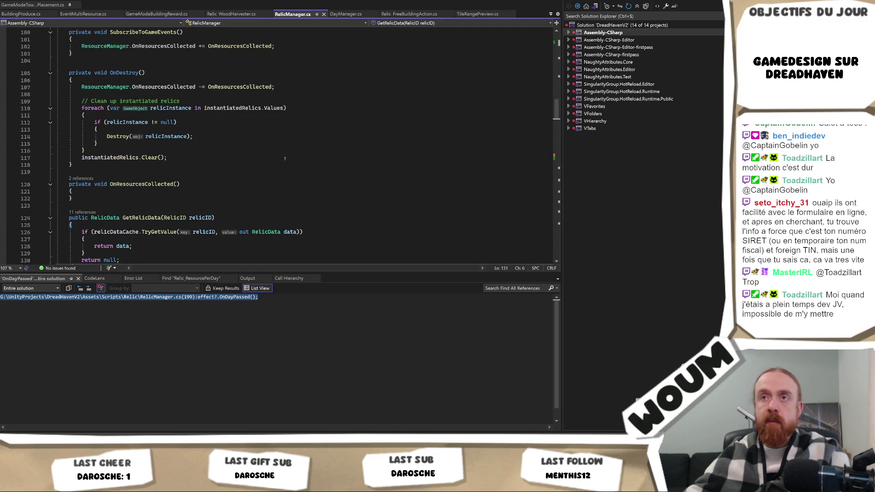
key(alt+Tab)
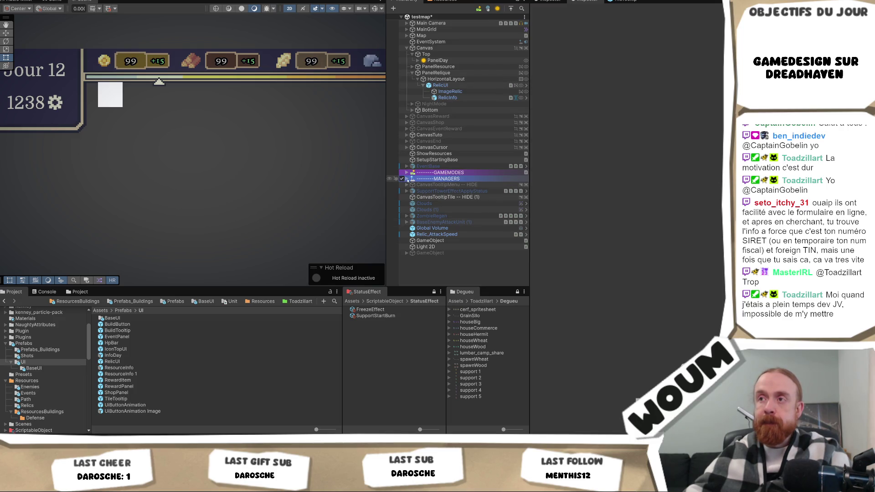
Step: Expand MANAGERS and move RelicManager just above ResourceManager
click(406, 179)
scroll(442, 220, down, 3)
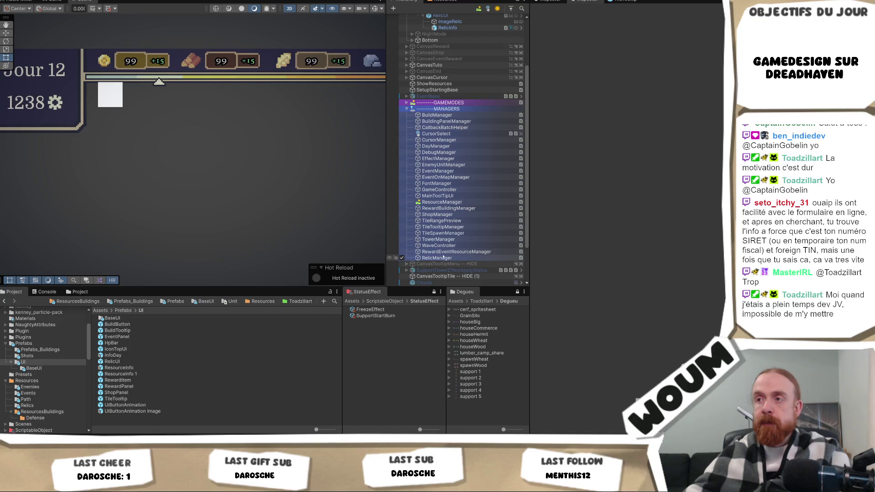
click(441, 259)
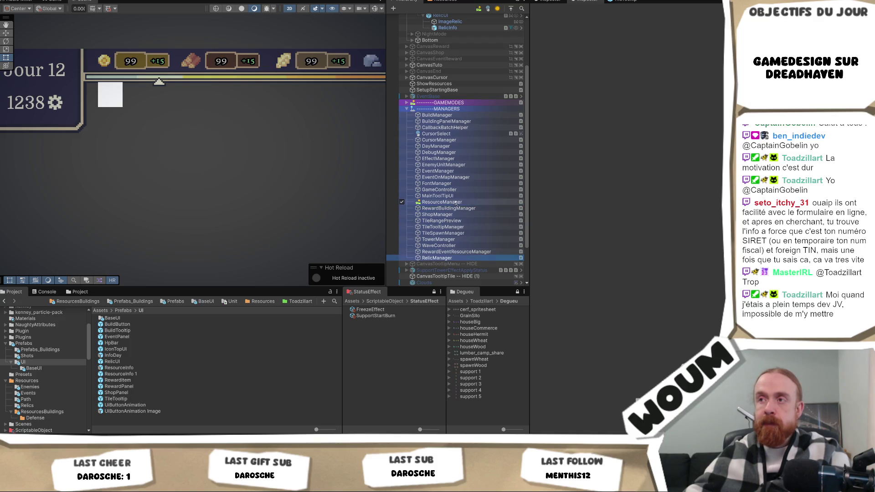
drag(454, 203, 454, 202)
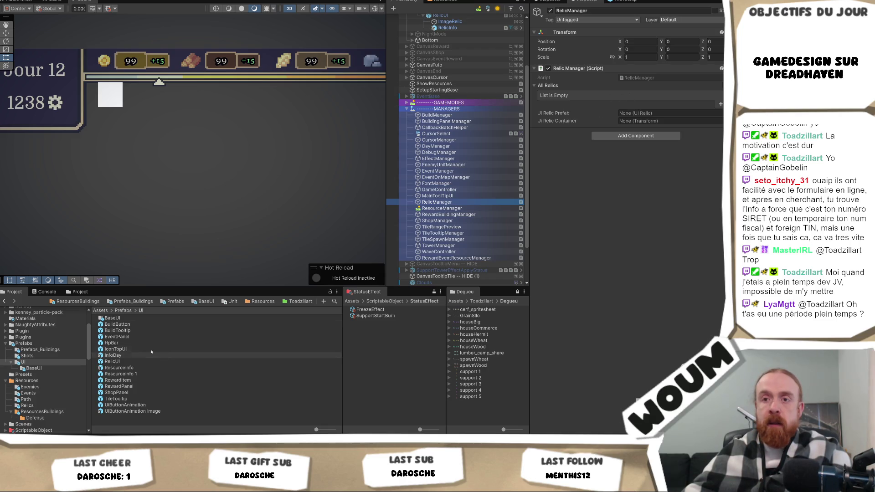
Step: Assign the RelicUI prefab and HorizontalLayout as Relic Manager's prefab and container
scroll(450, 85, up, 3)
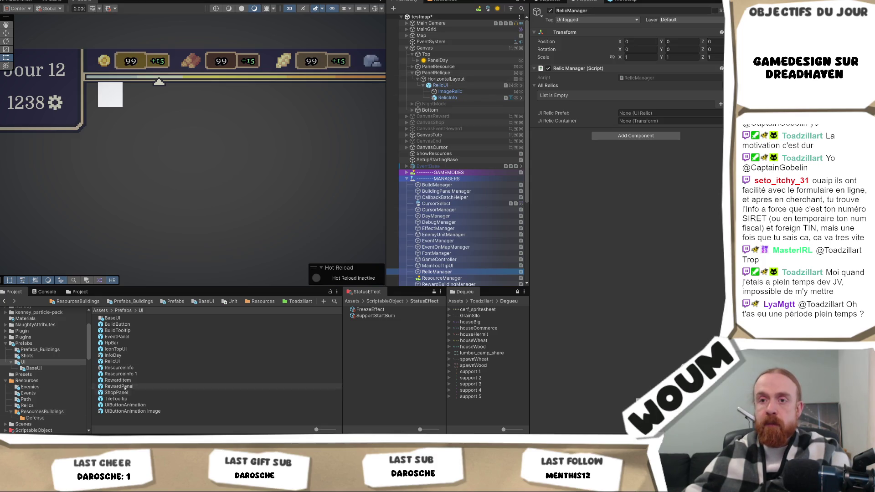
mouse_move(114, 361)
mouse_down()
mouse_move(614, 150)
mouse_move(643, 113)
mouse_up()
drag(449, 77, 670, 121)
Step: Rename HorizontalLayout to 'RelicsLayout' and its parent PanelRelique to 'PanelRelic'
click(466, 79)
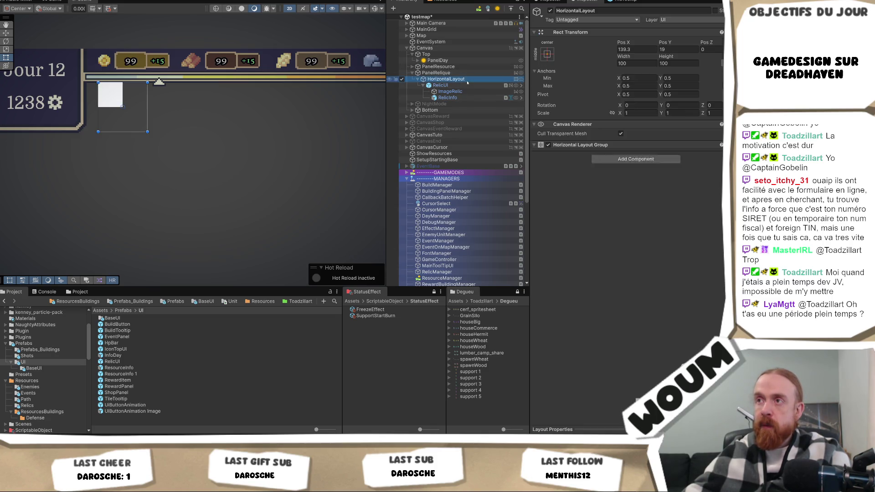
key(F2)
text(Telics)
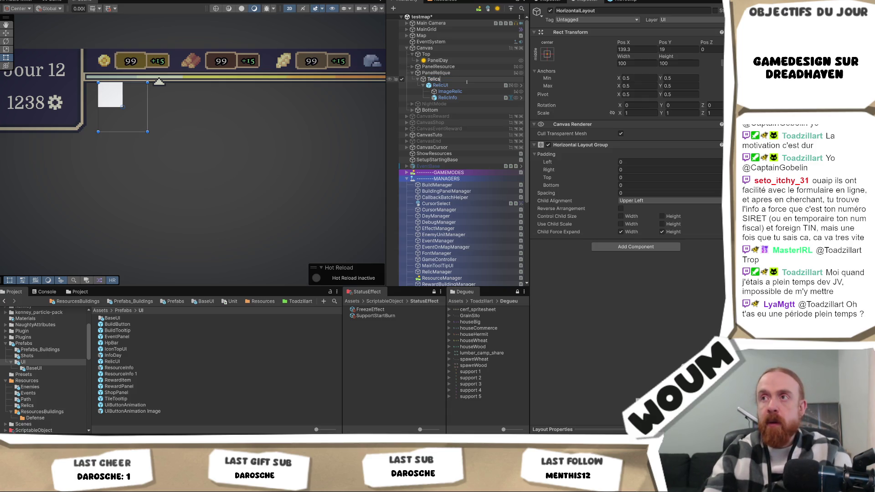
key(BackSpace)
key(BackSpace)
key(BackSpace)
text(Reli)
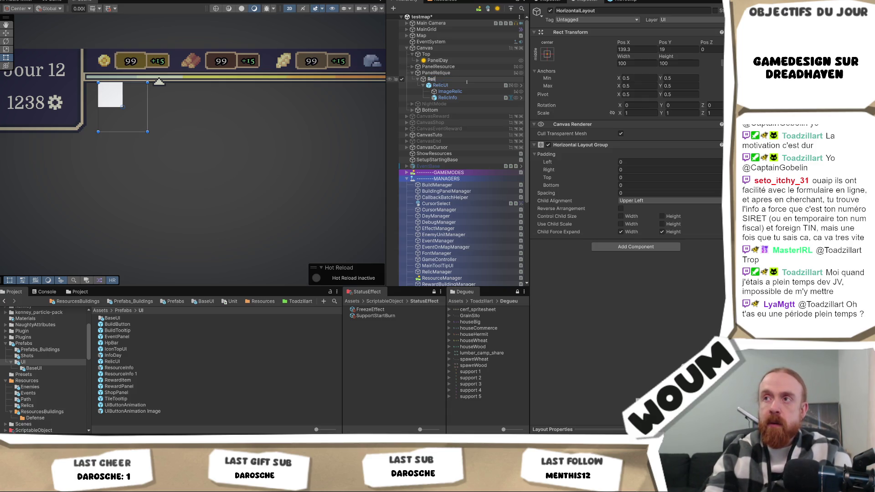
text(csLayout)
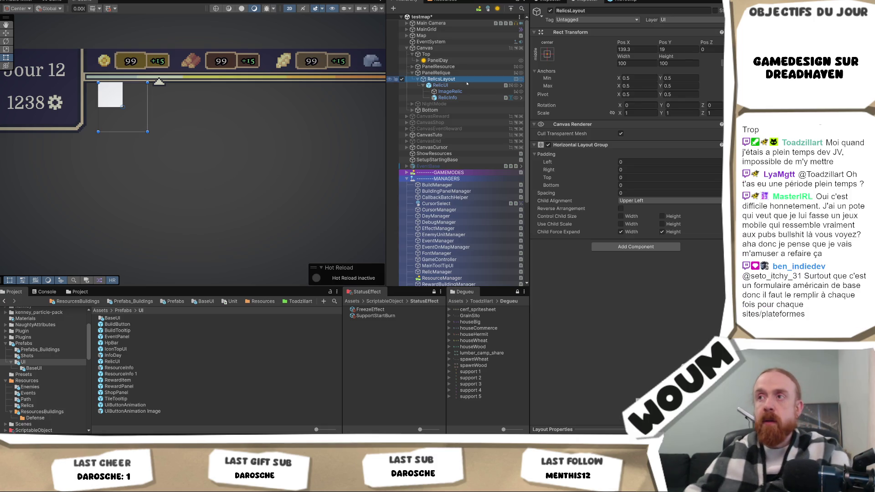
key(Return)
key(Up)
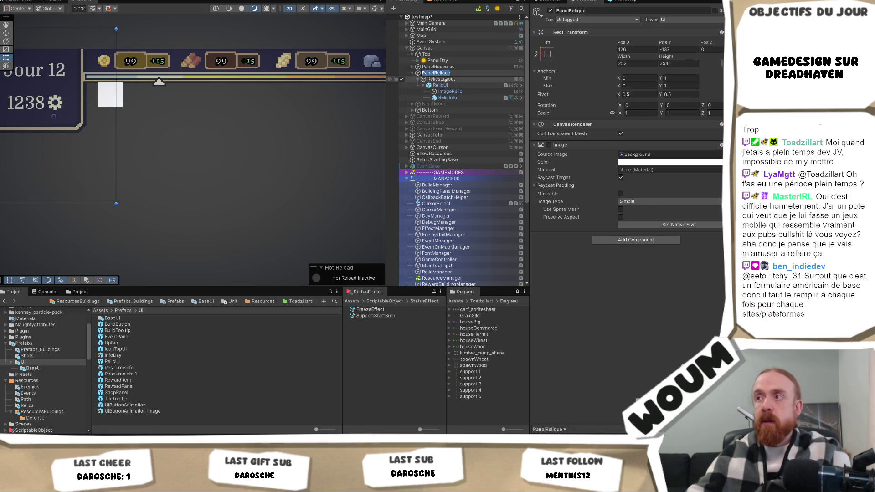
text(PanelRelic)
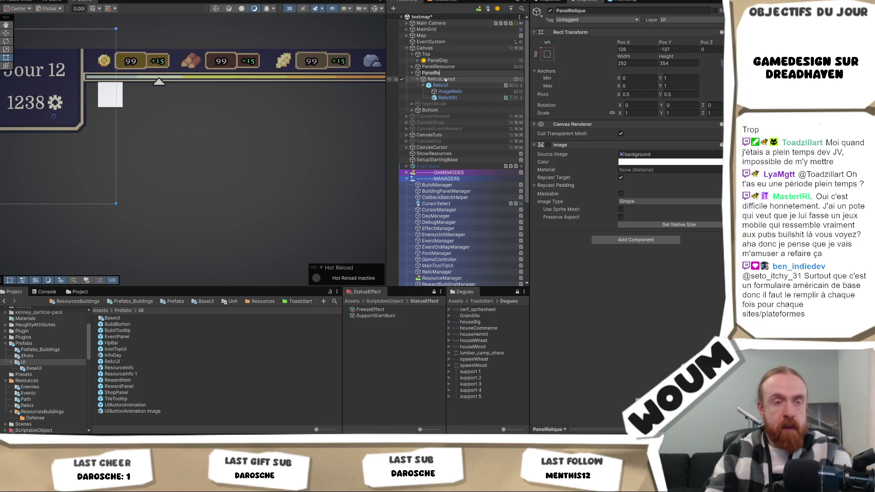
key(Return)
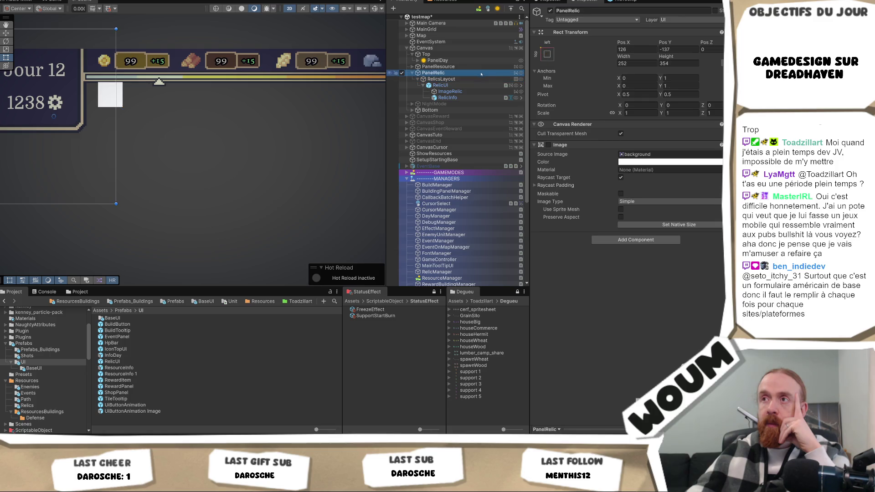
Step: Frame PanelRelic and raise RelicsLayout's bottom edge to make it shorter
key(f)
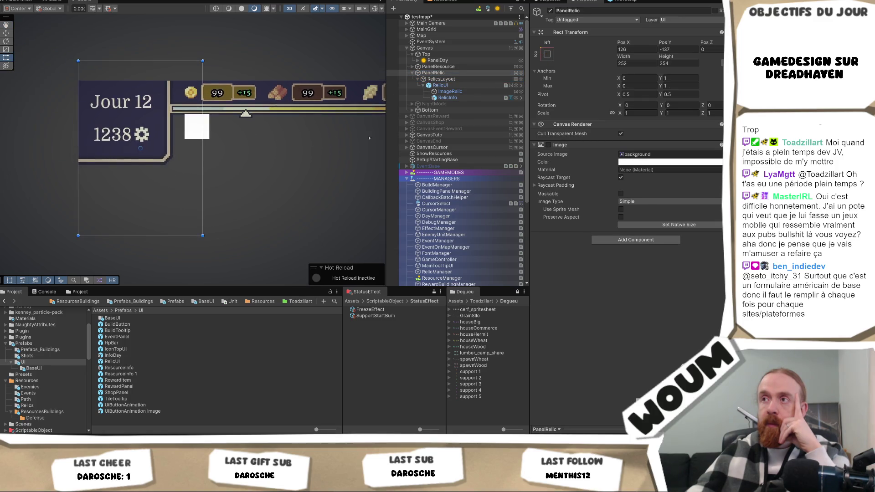
click(456, 79)
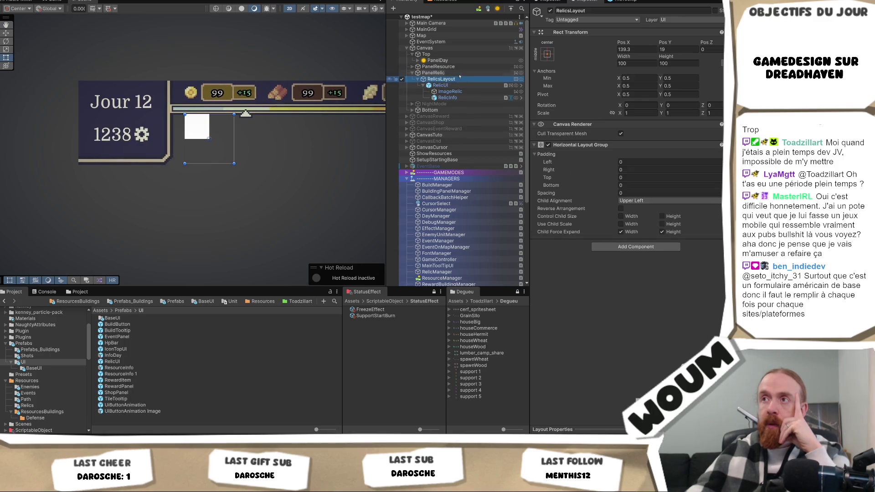
click(458, 73)
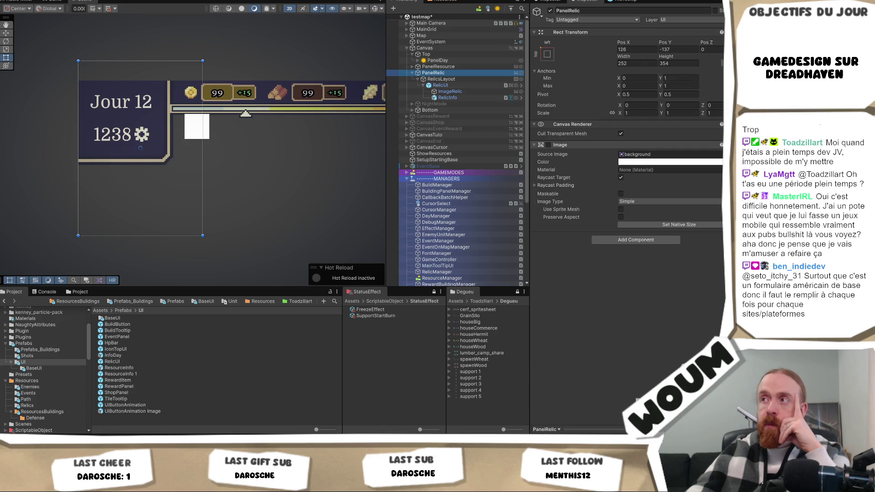
click(467, 81)
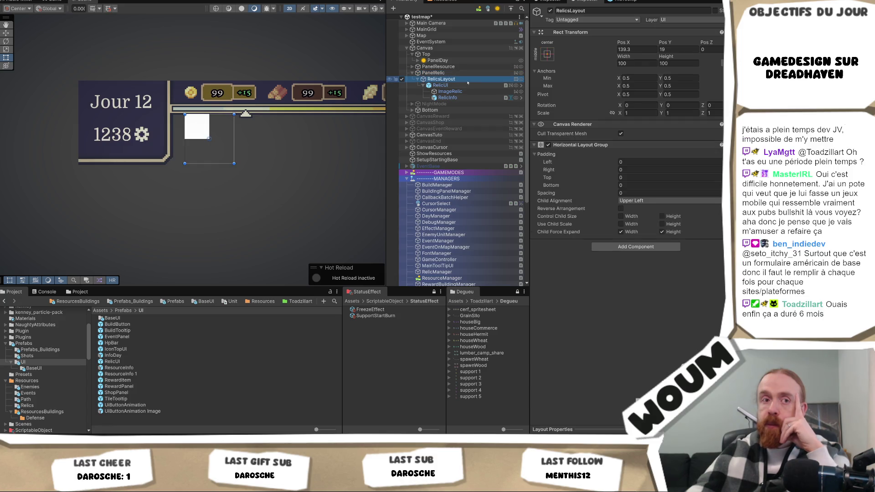
mouse_move(215, 164)
mouse_down()
mouse_move(221, 138)
mouse_move(173, 128)
mouse_up()
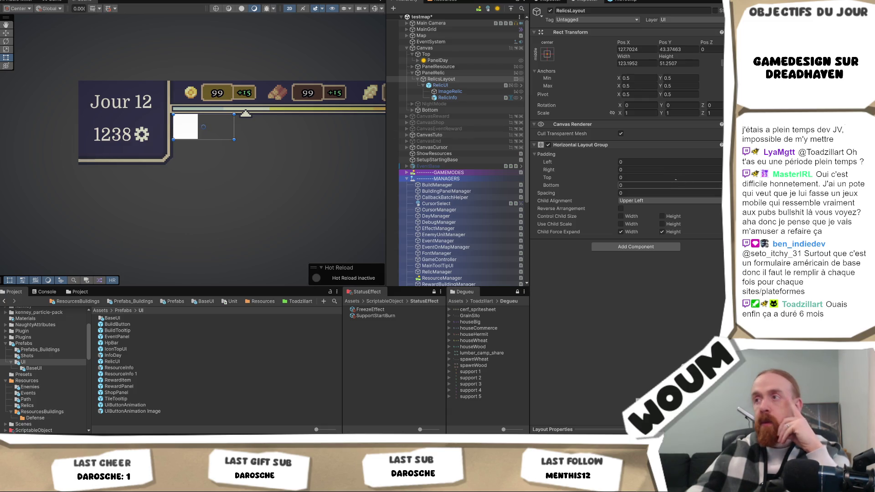
Step: Set the Horizontal Layout Group's left and top padding to 10
click(641, 162)
text(10)
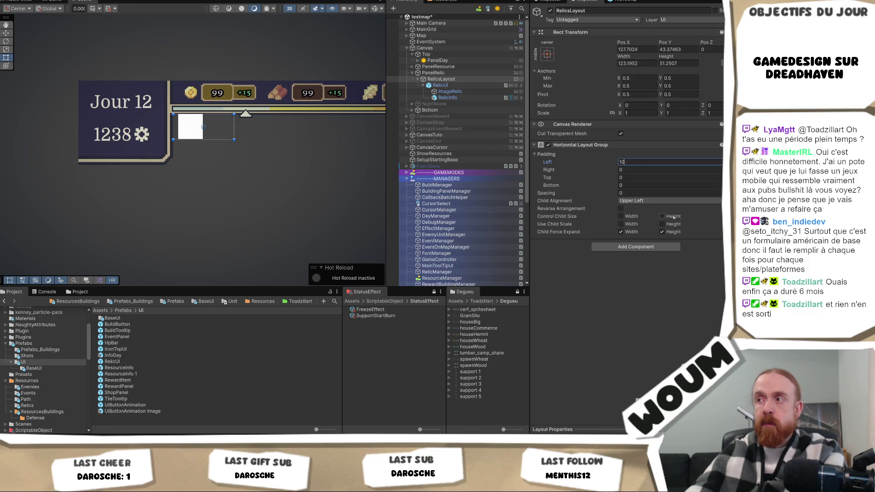
click(633, 177)
text(10)
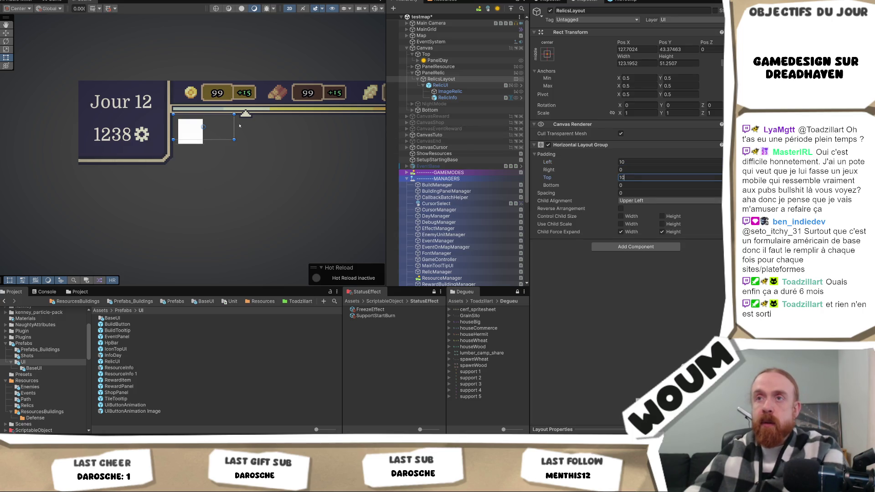
scroll(237, 137, down, 5)
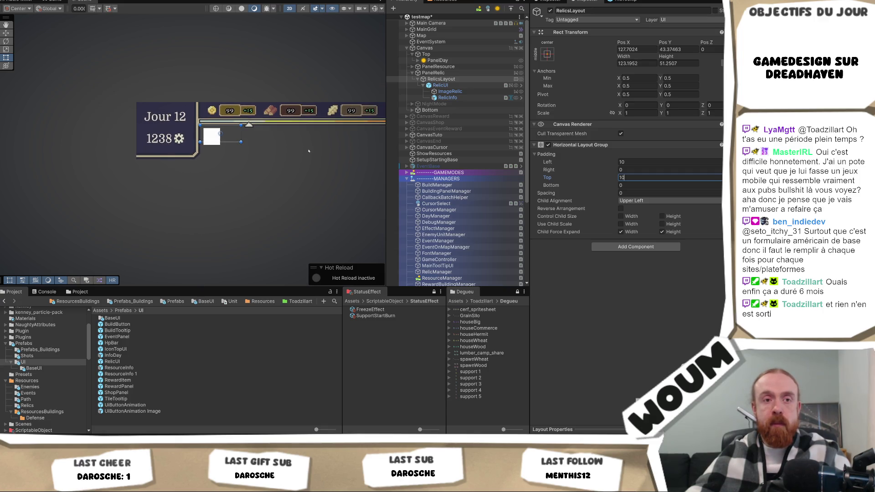
scroll(251, 143, down, 1)
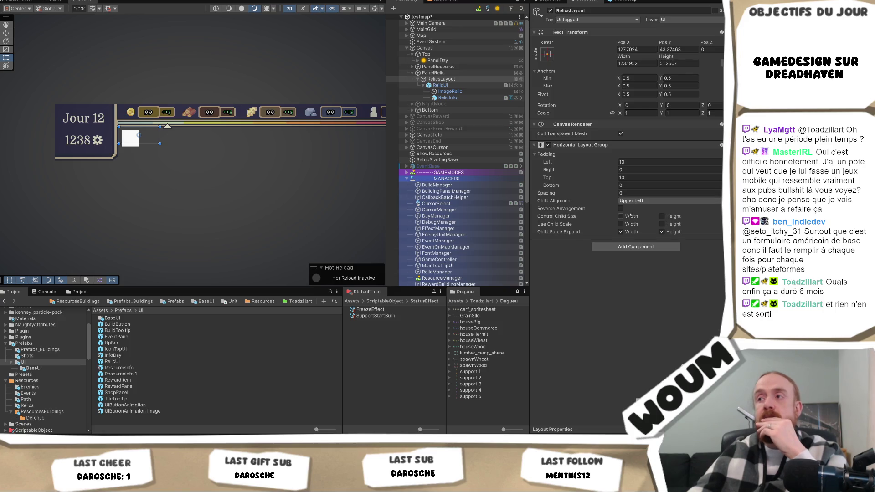
click(453, 86)
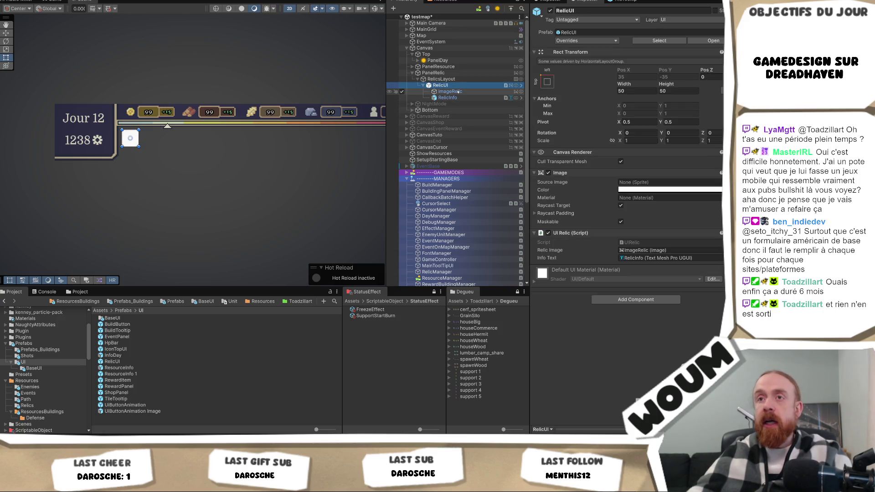
Step: Duplicate RelicUI to add more copies, then select RelicsLayout
key(ctrl+d)
key(ctrl+d)
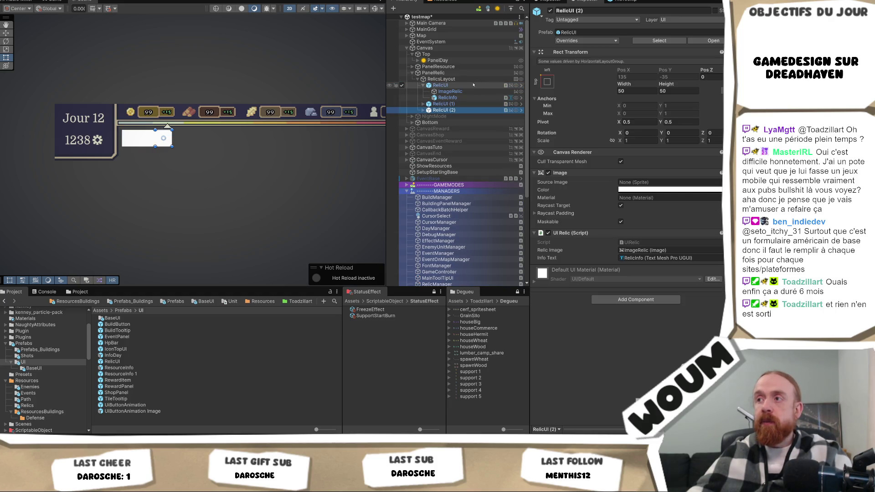
click(473, 85)
click(469, 79)
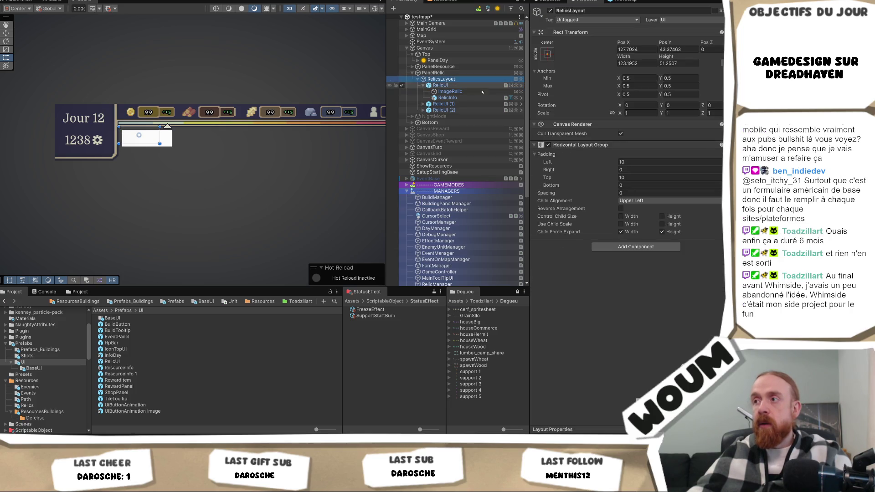
Step: Replace RelicsLayout's Horizontal Layout Group with a Grid Layout Group
click(640, 249)
right_click(658, 144)
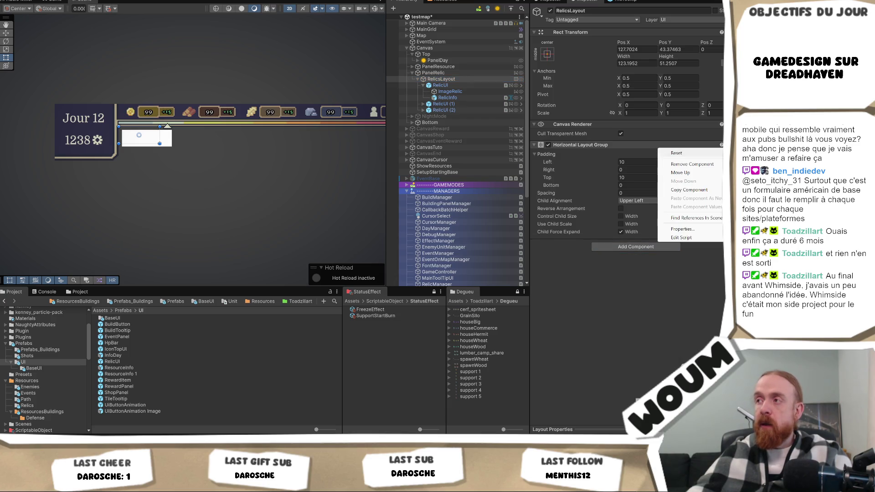
click(691, 164)
click(627, 149)
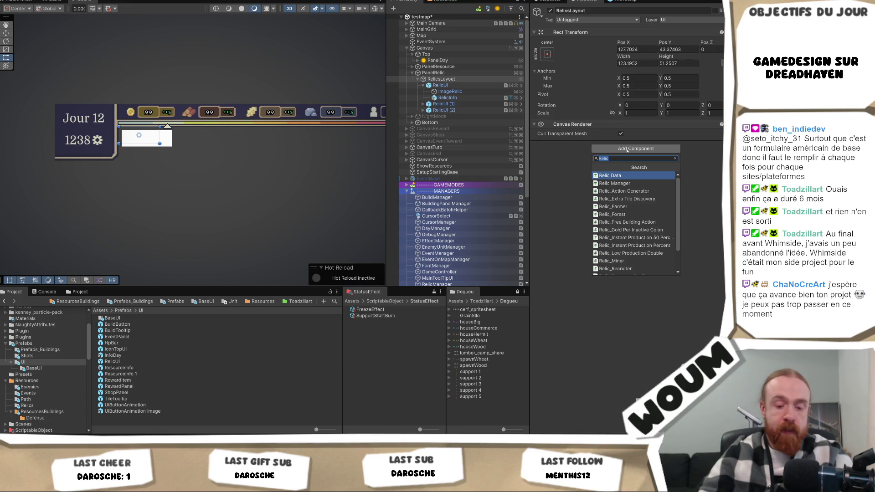
text(grid)
key(Down)
key(Down)
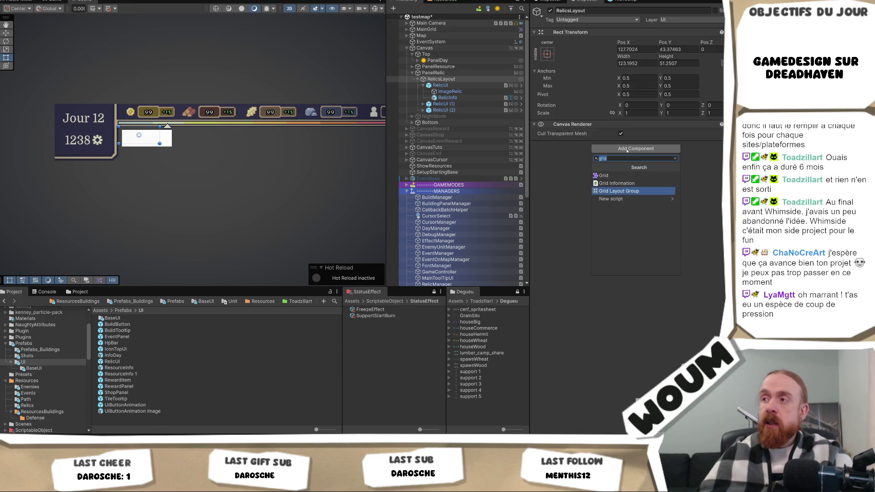
key(Return)
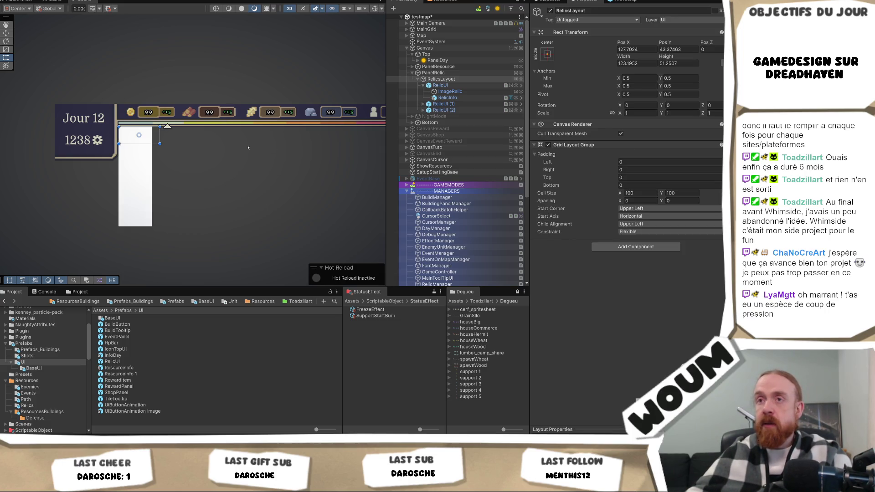
Step: Set the grid cell size to 50×50 and widen RelicsLayout to about 905
click(638, 193)
text(50)
key(Tab)
text(50)
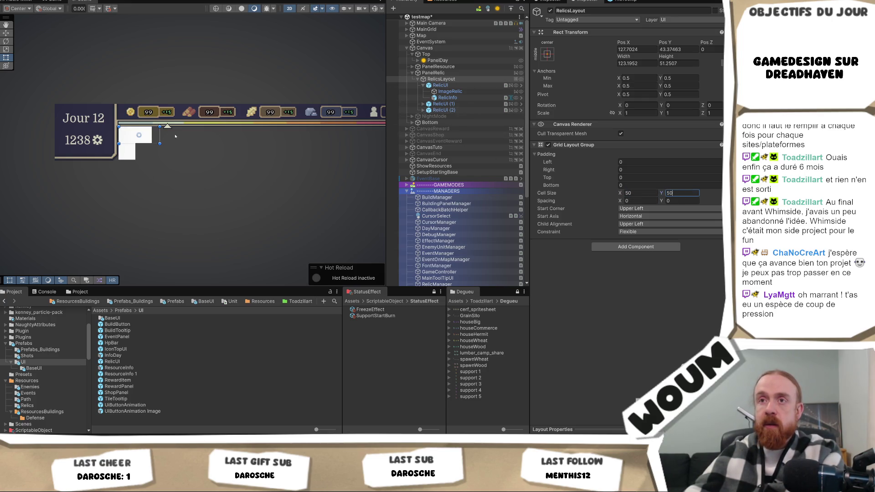
mouse_move(160, 134)
mouse_down()
mouse_move(364, 135)
mouse_move(345, 135)
mouse_up()
drag(350, 183, 197, 176)
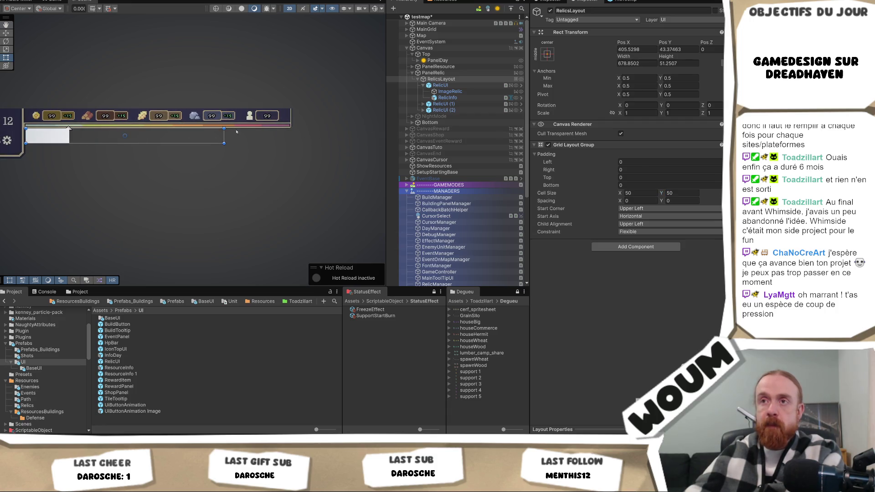
mouse_move(224, 134)
mouse_down()
mouse_move(300, 135)
mouse_move(290, 134)
mouse_up()
Step: Try 10 for the grid's horizontal spacing and left/top padding
click(638, 200)
text(1)
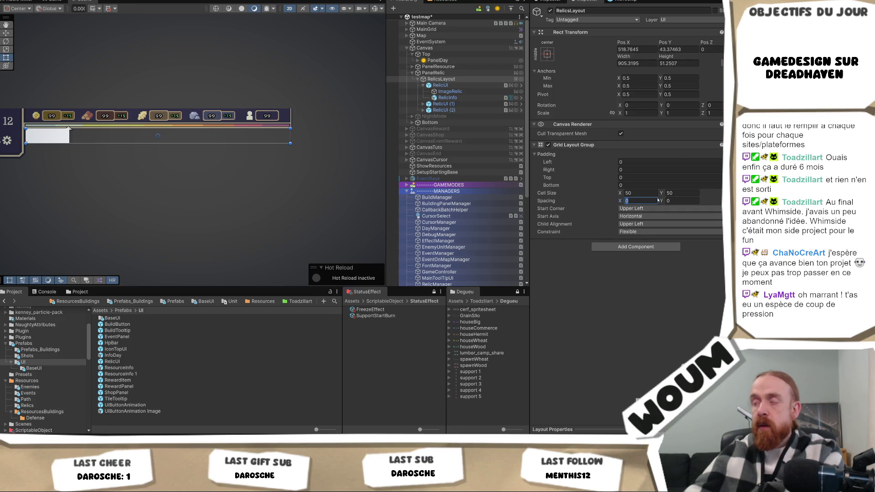
text(0)
click(637, 161)
text(10)
click(630, 177)
text(10)
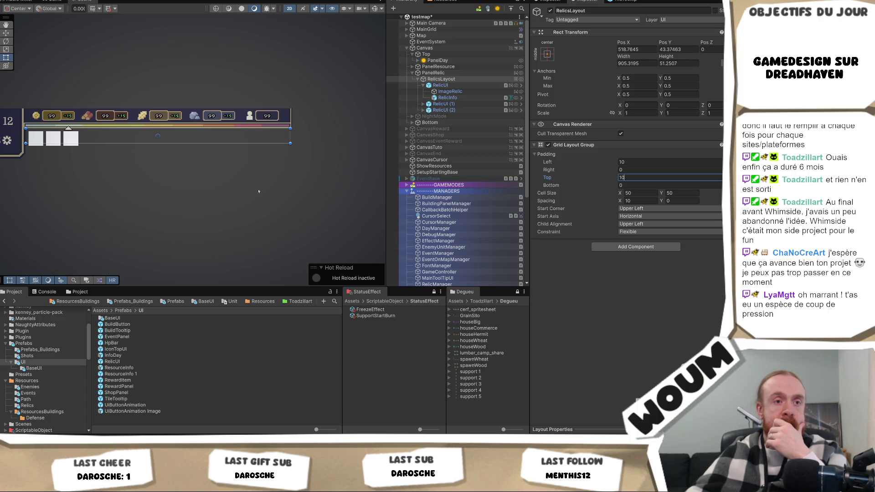
drag(159, 199, 170, 198)
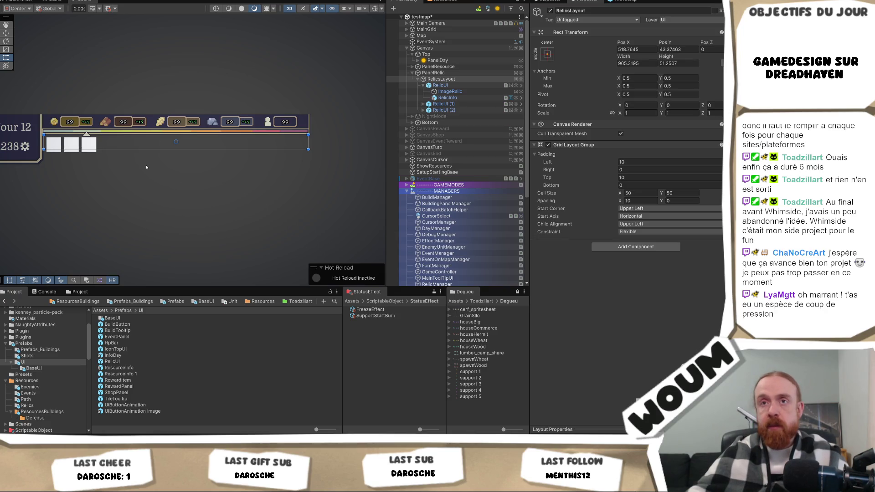
drag(173, 170, 254, 192)
Step: Change the grid's left and top padding and horizontal spacing to 15
click(627, 163)
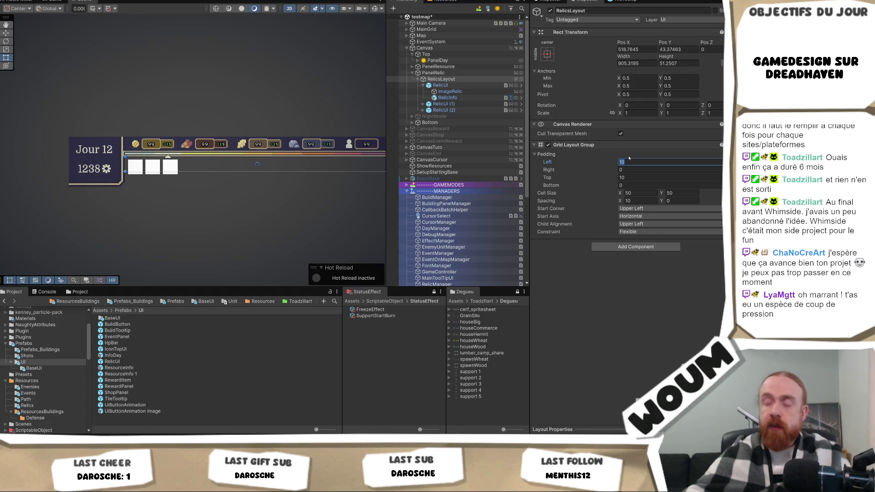
text(15)
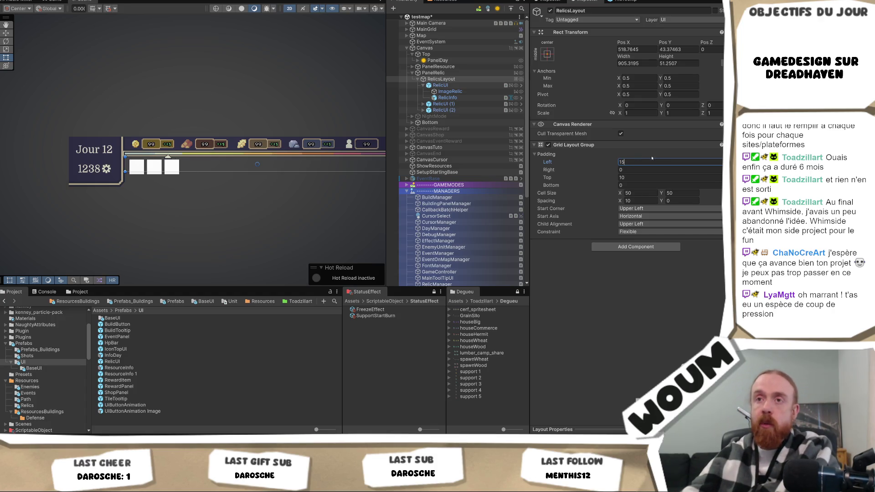
click(637, 176)
text(15)
click(638, 200)
text(15)
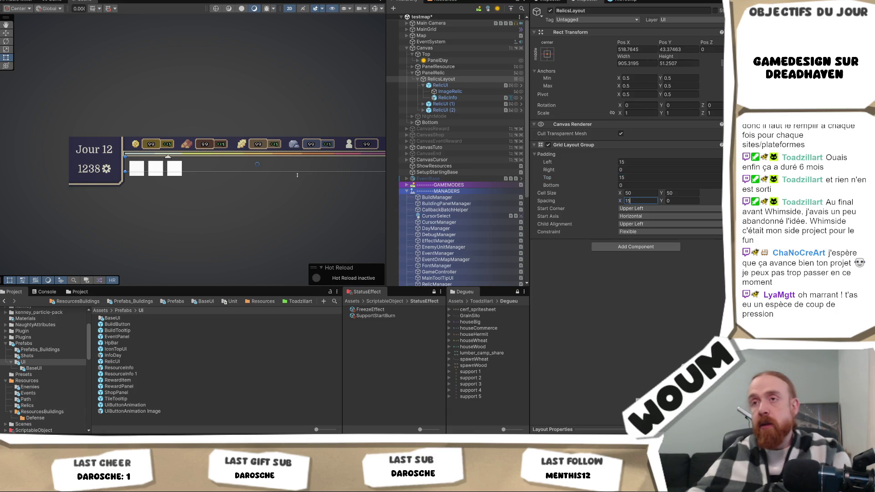
Step: Duplicate RelicUI (2) into three more copies for six relic slots
drag(297, 172, 226, 175)
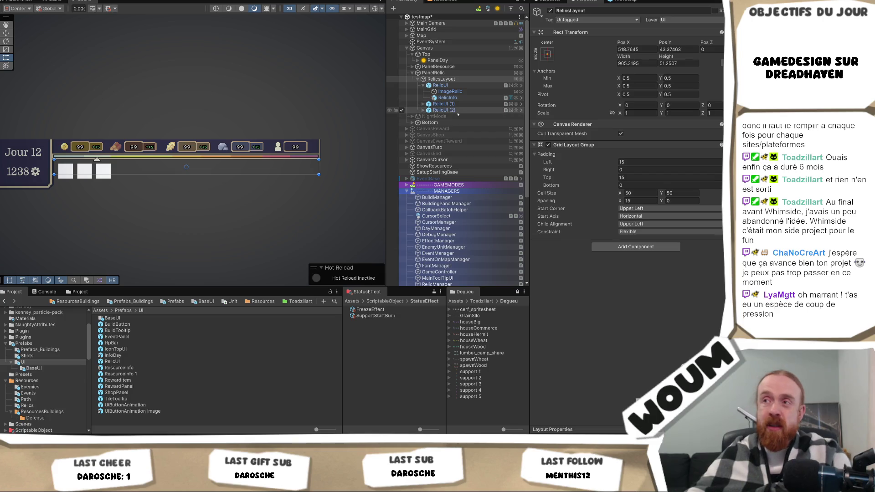
click(457, 112)
key(ctrl+d)
key(ctrl+d)
key(ctrl+d)
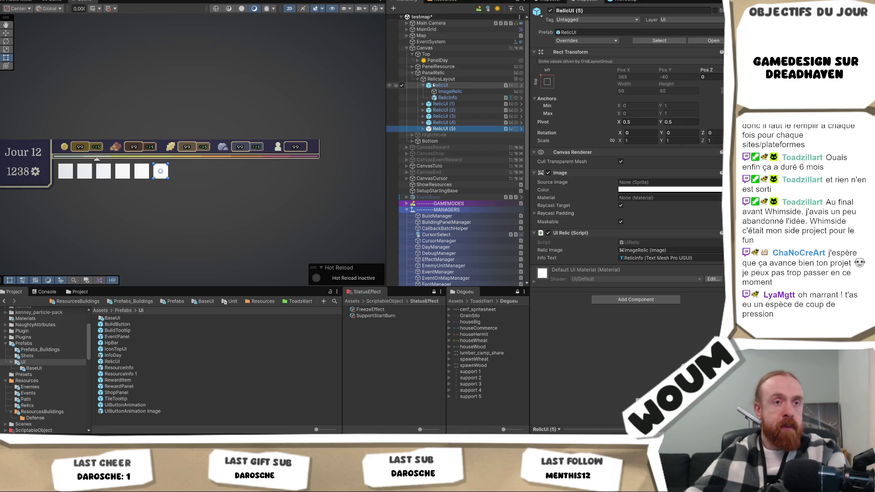
Step: Select RelicUI through RelicUI (5) and delete all six slots
click(434, 85)
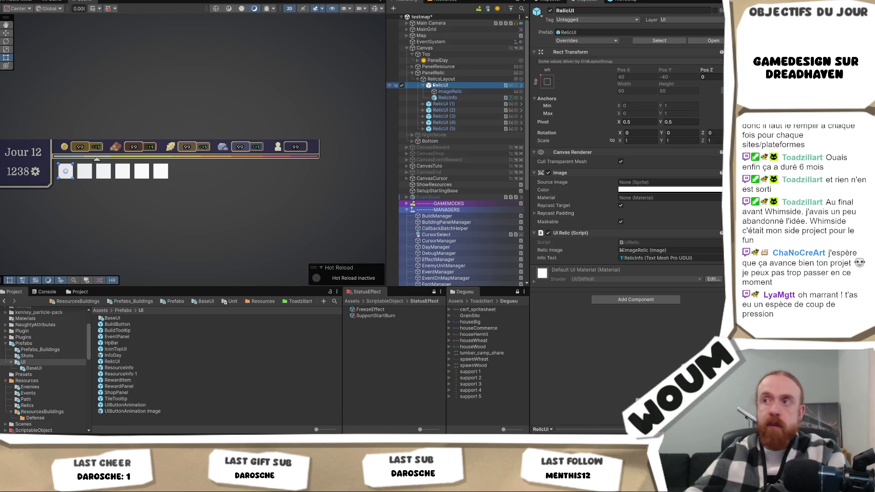
click(423, 86)
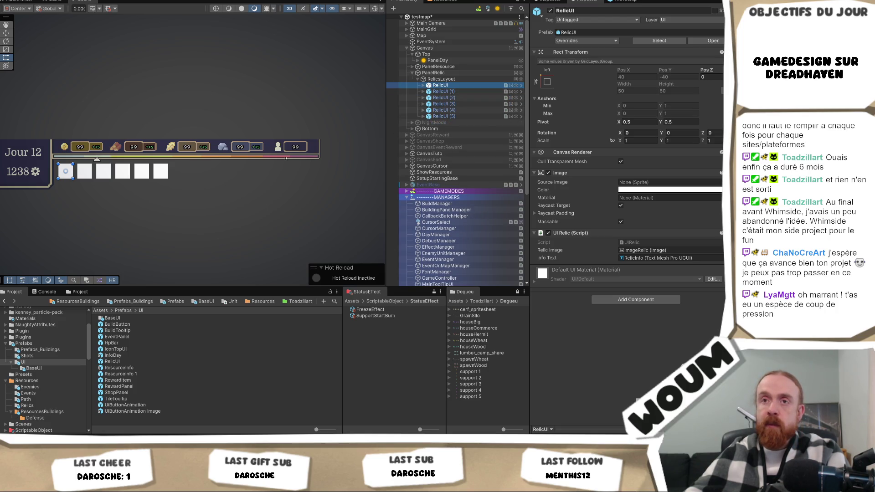
shift+click(444, 117)
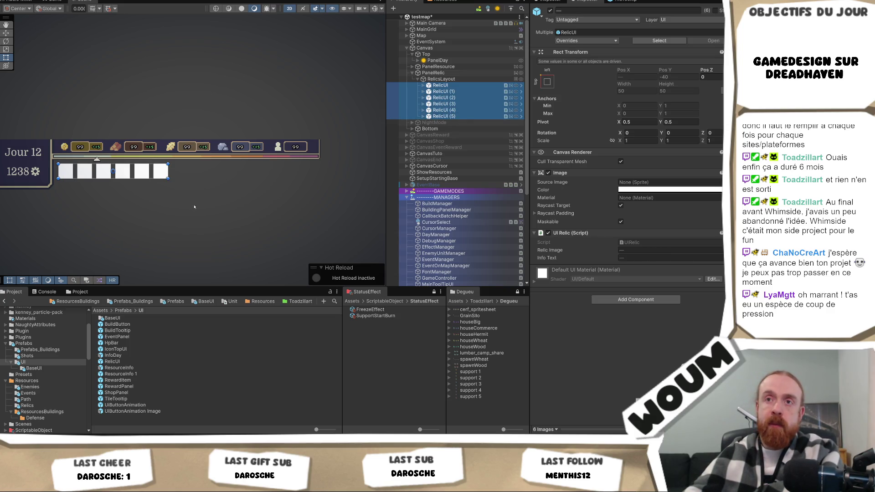
drag(224, 181, 259, 186)
click(444, 116)
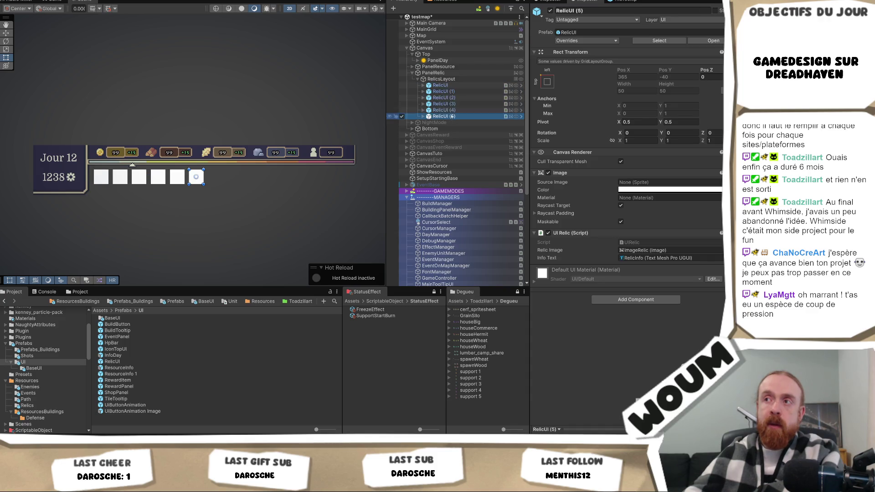
shift+click(457, 85)
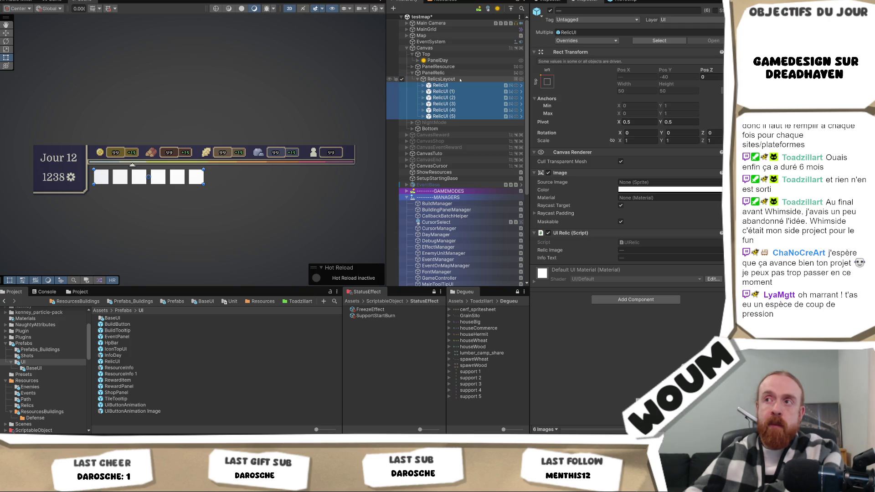
key(Delete)
click(460, 80)
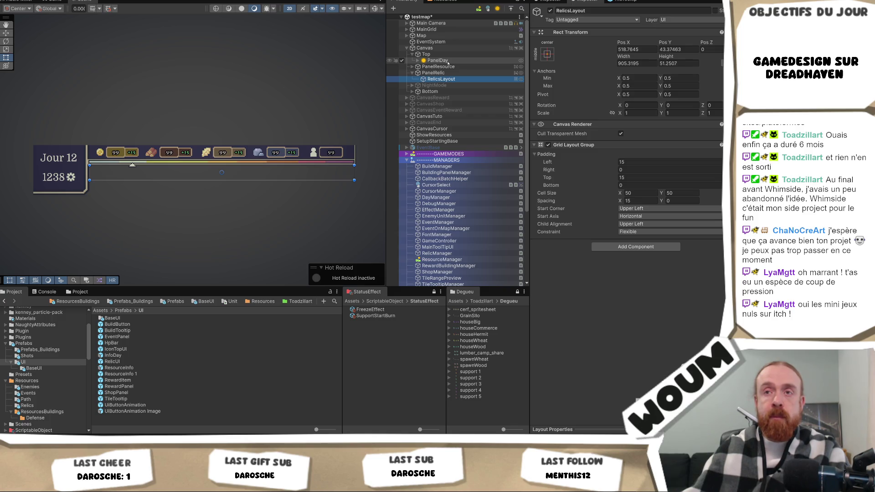
Step: Zoom and pan the Scene view to inspect the empty RelicsLayout near the Jour 12 bar
scroll(352, 166, up, 5)
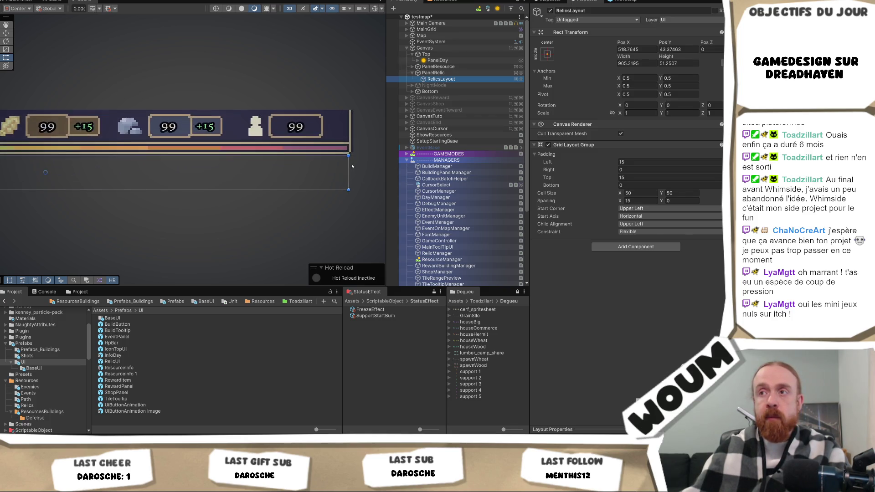
scroll(237, 190, down, 5)
scroll(237, 190, down, 2)
drag(184, 181, 266, 180)
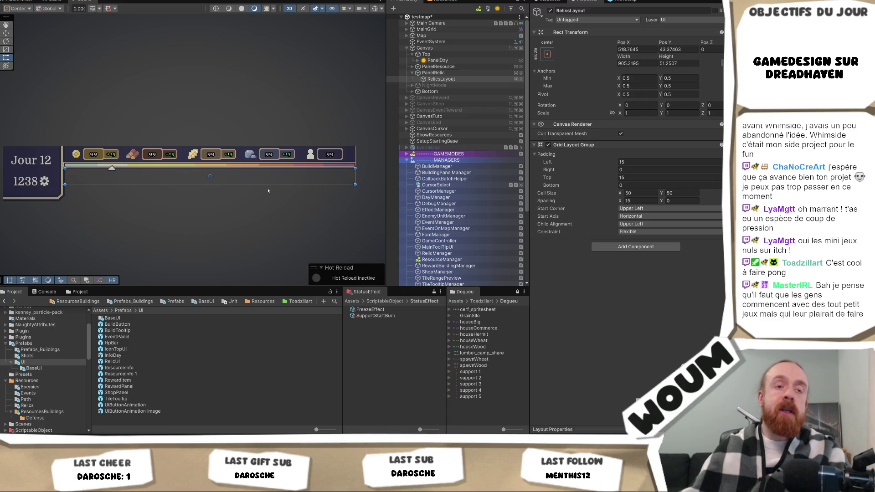
scroll(90, 220, up, 5)
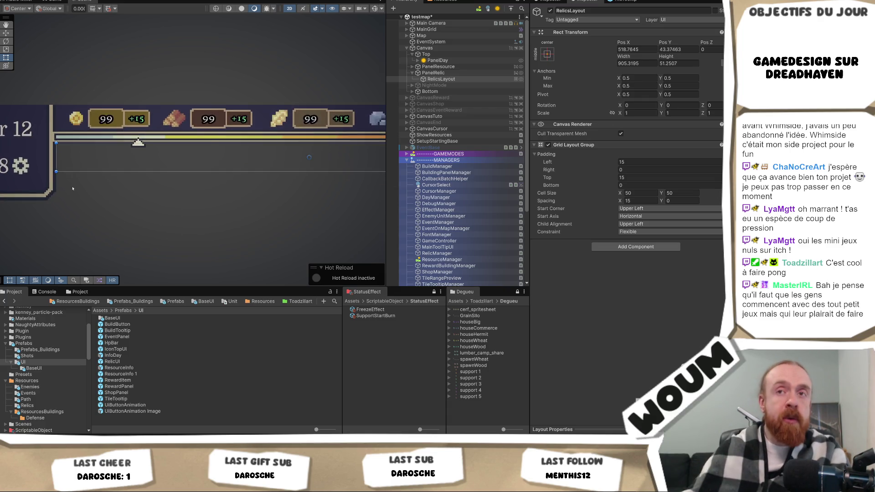
scroll(74, 195, down, 5)
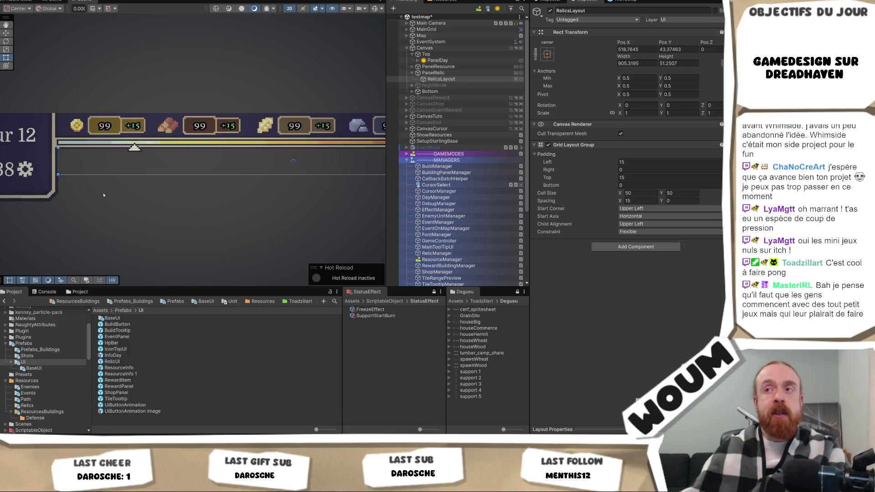
mouse_move(193, 219)
mouse_down()
mouse_move(121, 207)
mouse_move(139, 211)
mouse_up()
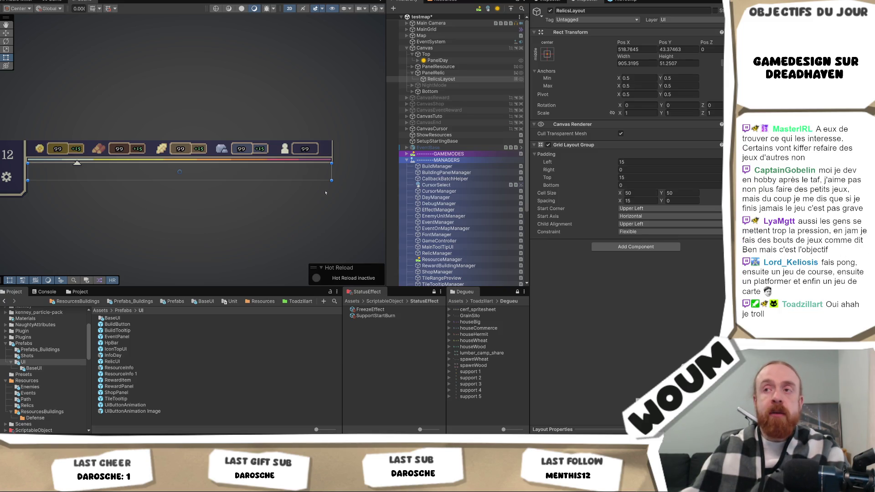
scroll(335, 178, up, 10)
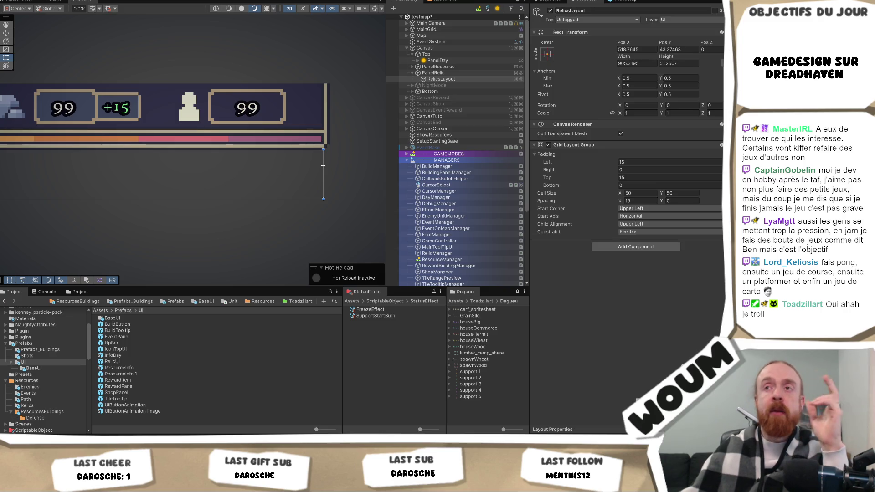
scroll(323, 165, down, 2)
scroll(323, 165, down, 3)
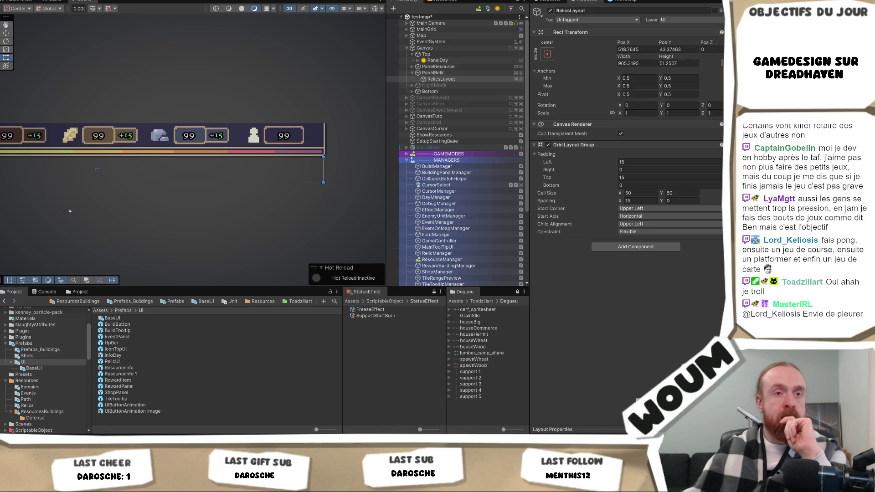
drag(108, 215, 175, 215)
scroll(137, 215, down, 1)
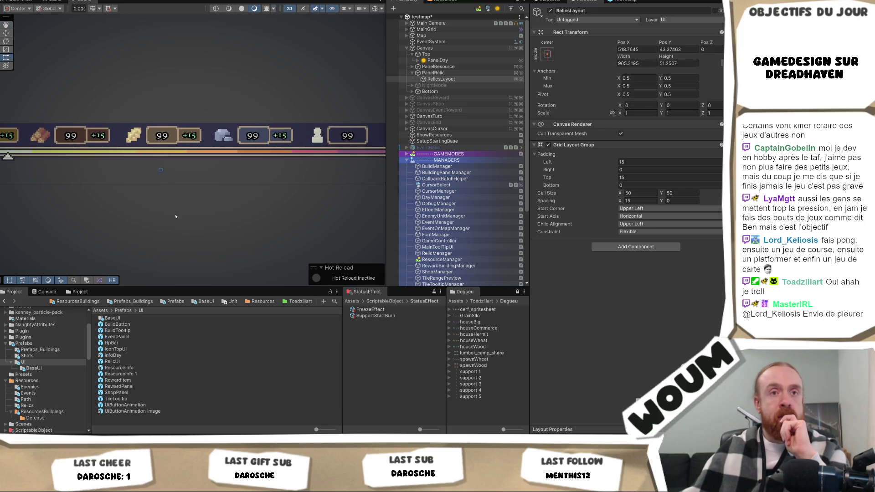
scroll(174, 215, down, 3)
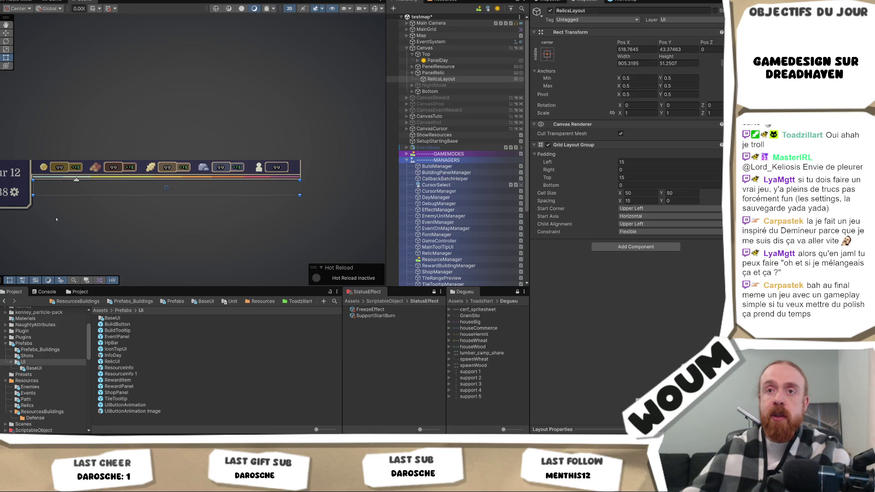
drag(56, 219, 141, 244)
scroll(141, 243, up, 3)
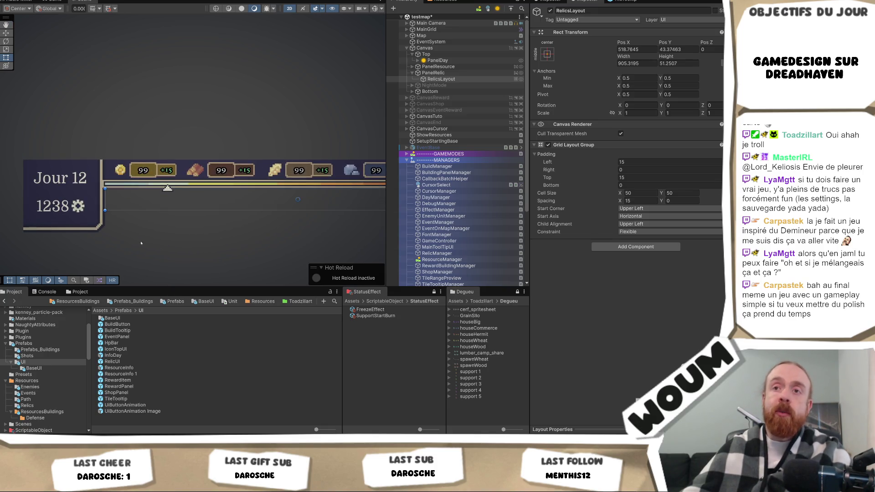
scroll(141, 243, up, 2)
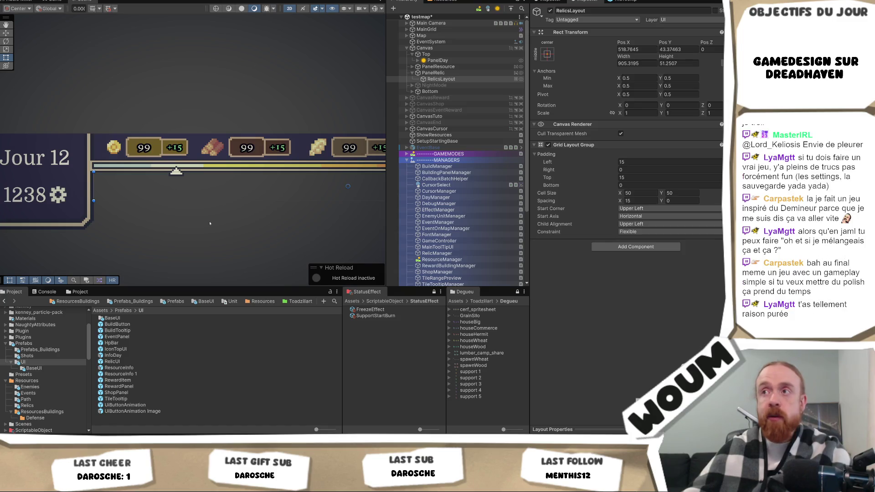
drag(175, 226, 174, 218)
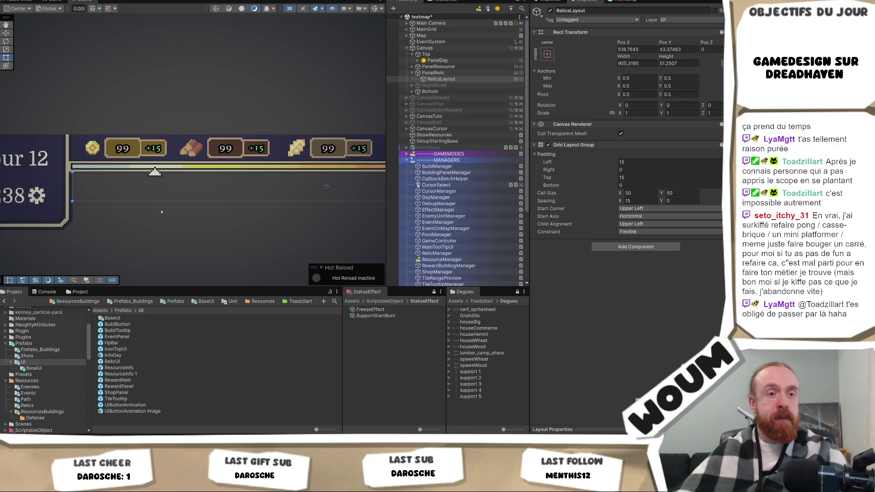
scroll(183, 224, down, 5)
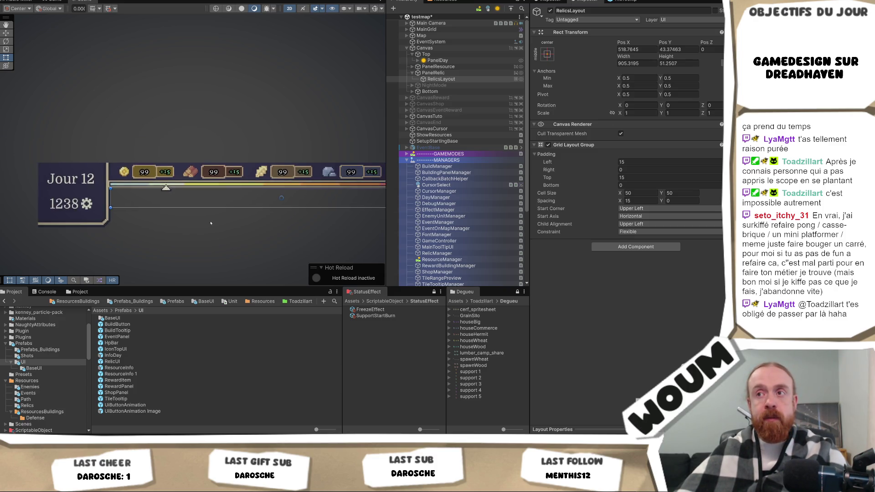
Step: Pan and zoom around the Jour 12 resource bar, then switch to RelicManager.cs
drag(186, 213, 76, 205)
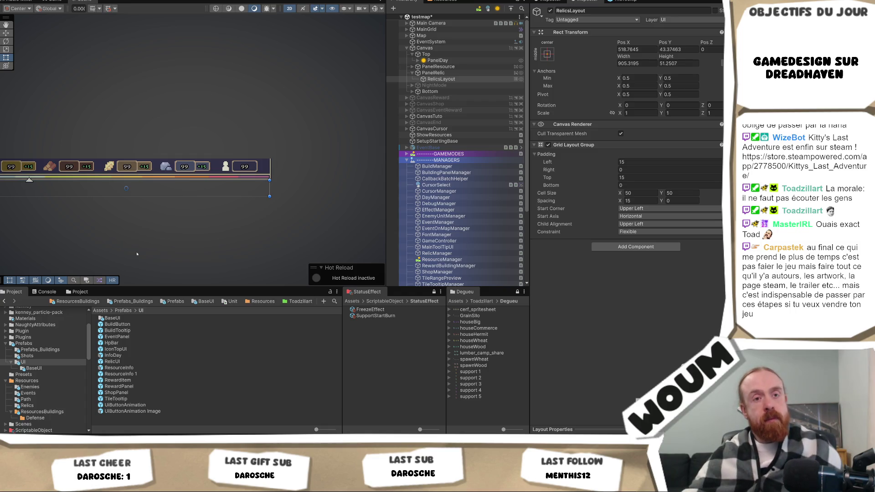
drag(165, 206, 272, 213)
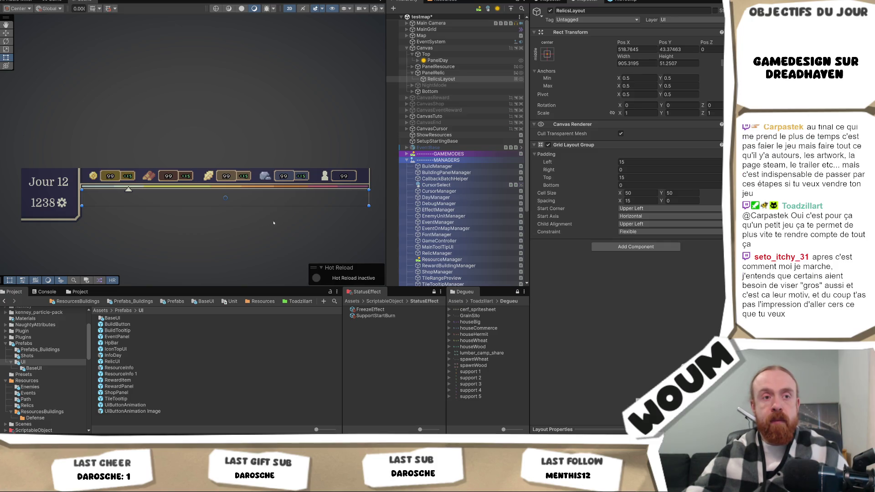
drag(273, 223, 203, 211)
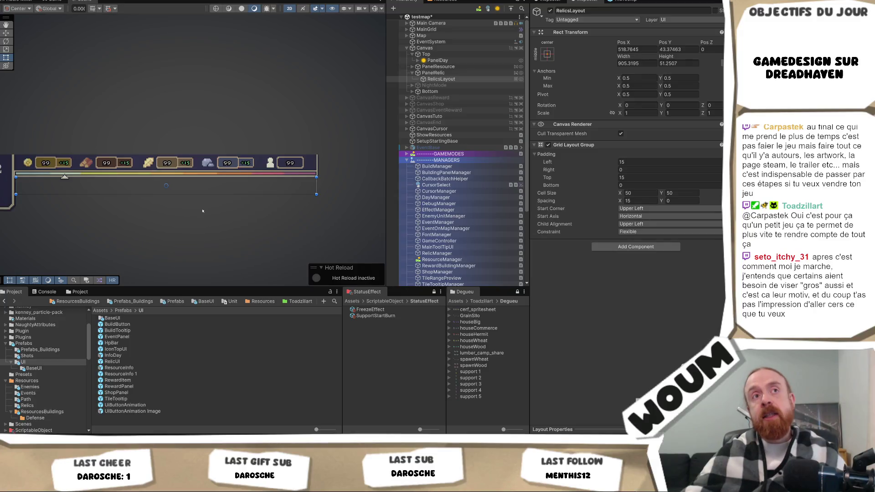
scroll(213, 223, down, 1)
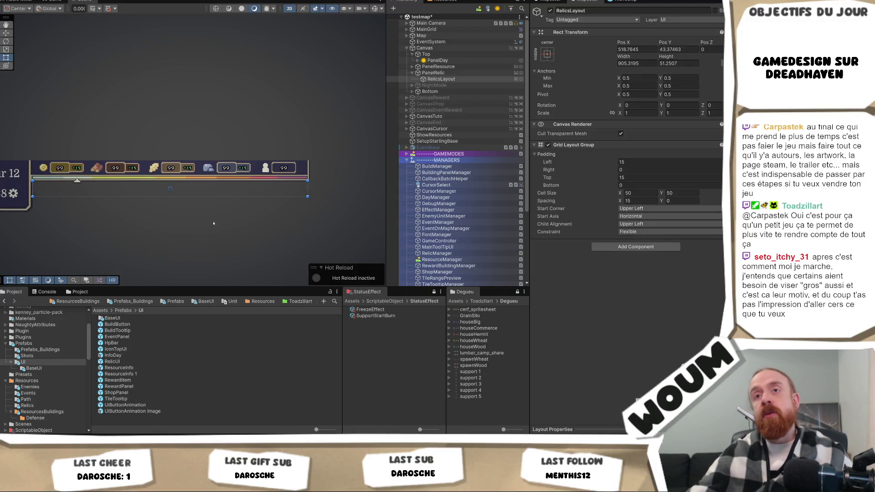
scroll(213, 223, up, 1)
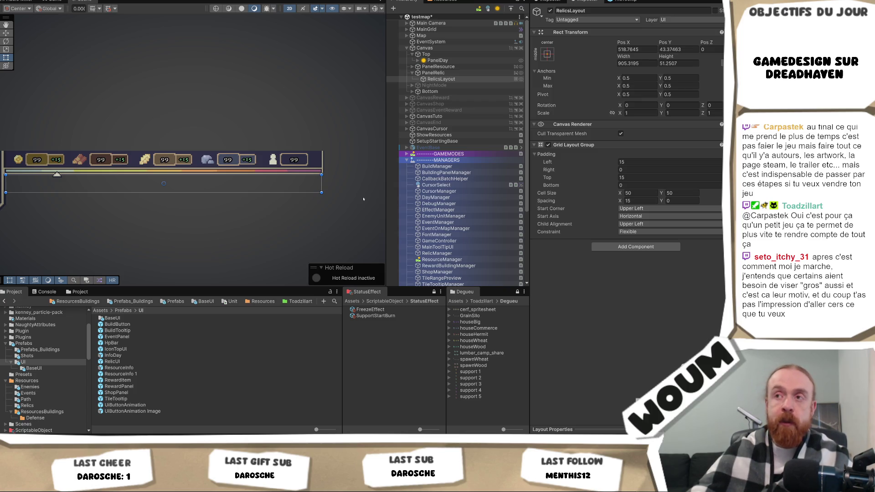
scroll(339, 192, up, 4)
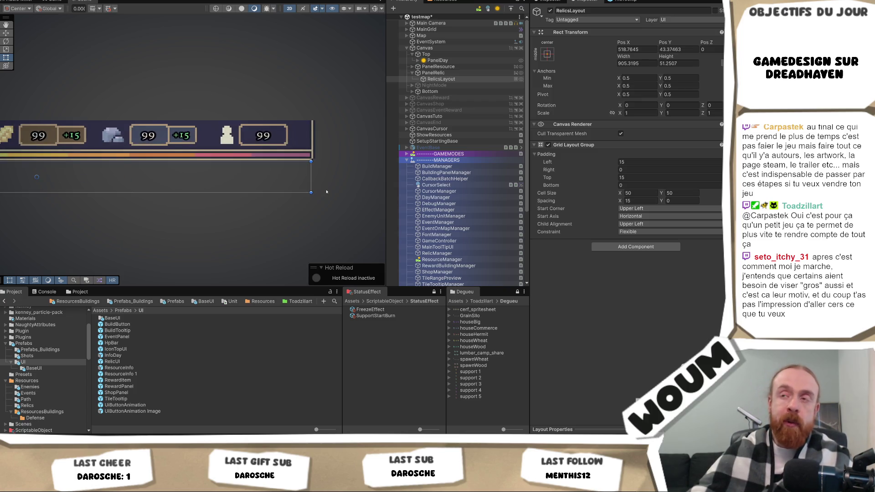
scroll(325, 188, down, 3)
scroll(325, 188, up, 2)
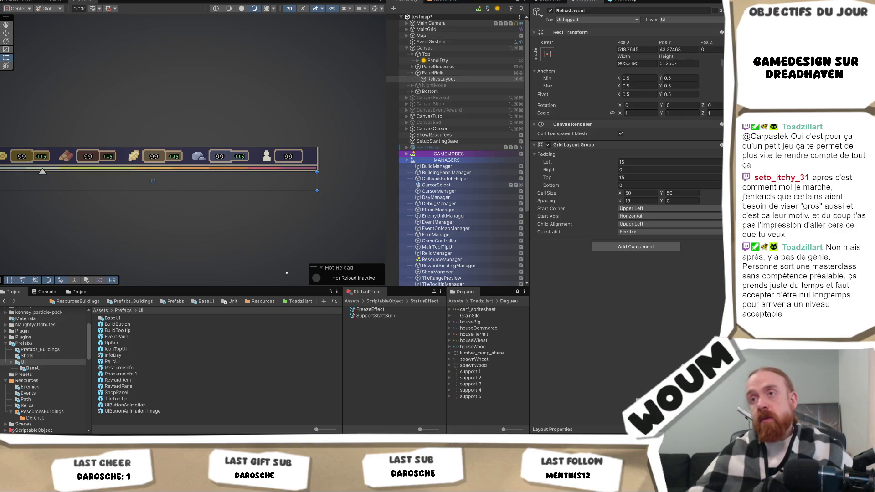
key(alt+Tab)
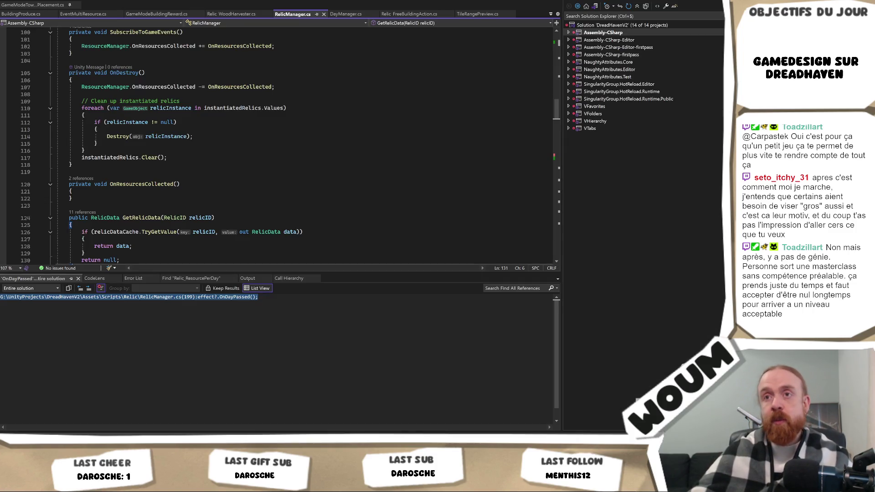
Step: Switch from RelicManager.cs back to Unity's testmap scene
key(alt+Tab)
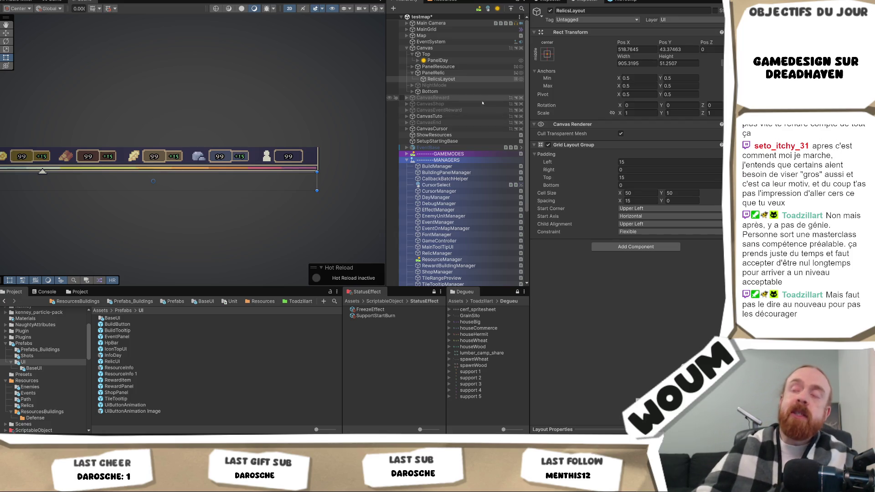
Step: Select RelicManager in the Hierarchy to check its RelicUI prefab and RelicsLayout container fields
scroll(466, 235, down, 2)
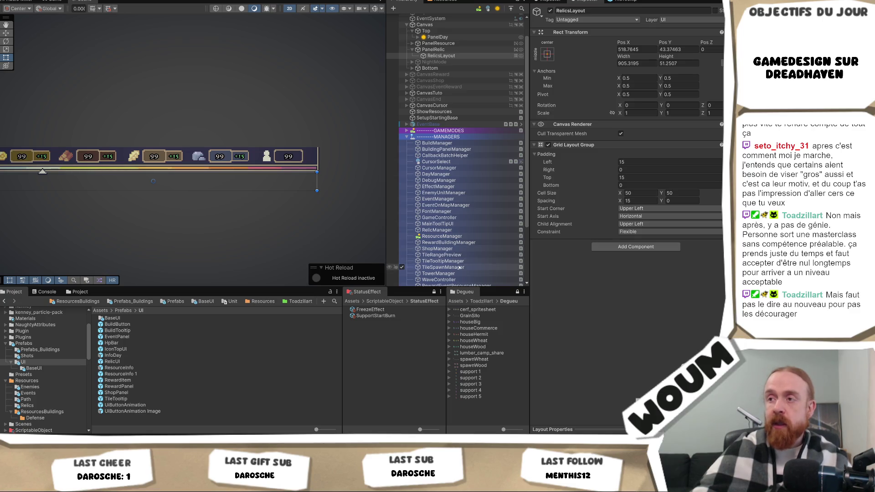
click(453, 230)
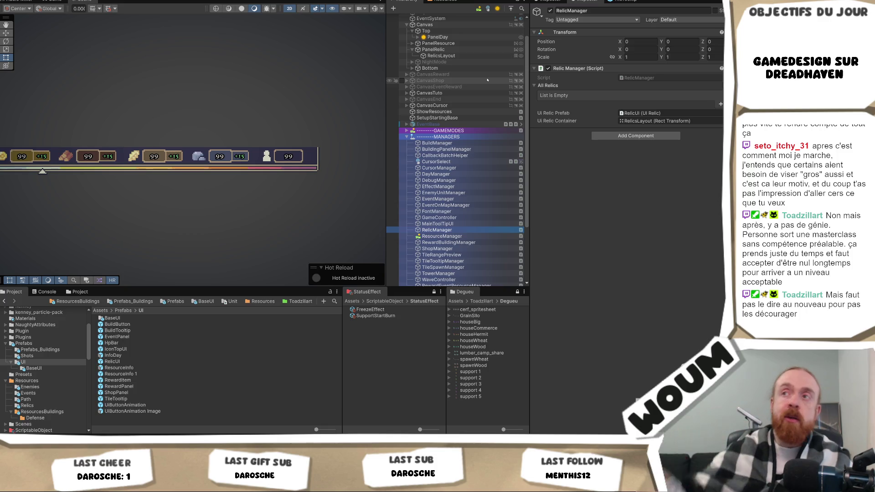
Step: Widen the Hierarchy, zoom the Scene view out, and select RelicsLayout to see its grid layout
mouse_move(386, 98)
mouse_down()
mouse_move(355, 99)
mouse_move(395, 115)
mouse_up()
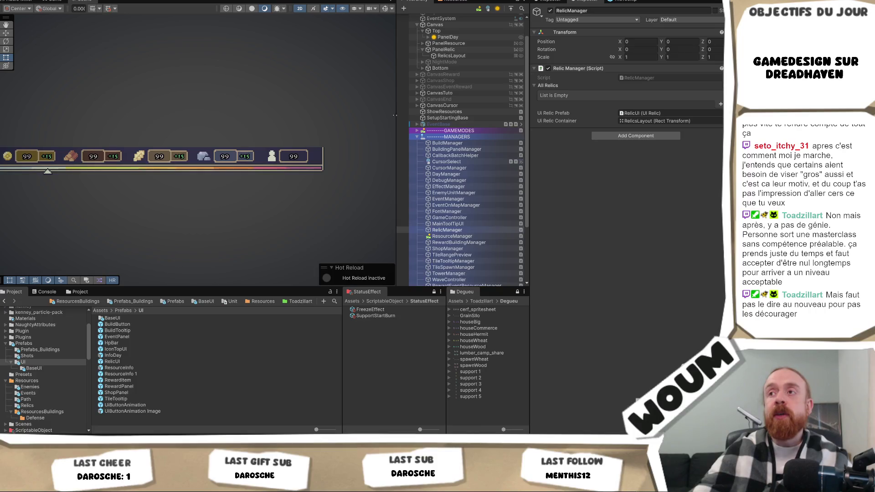
scroll(182, 170, down, 3)
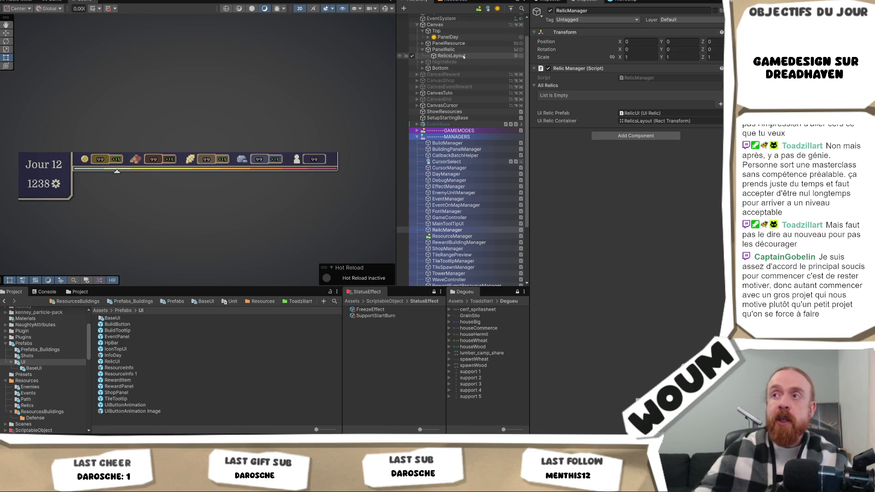
click(464, 56)
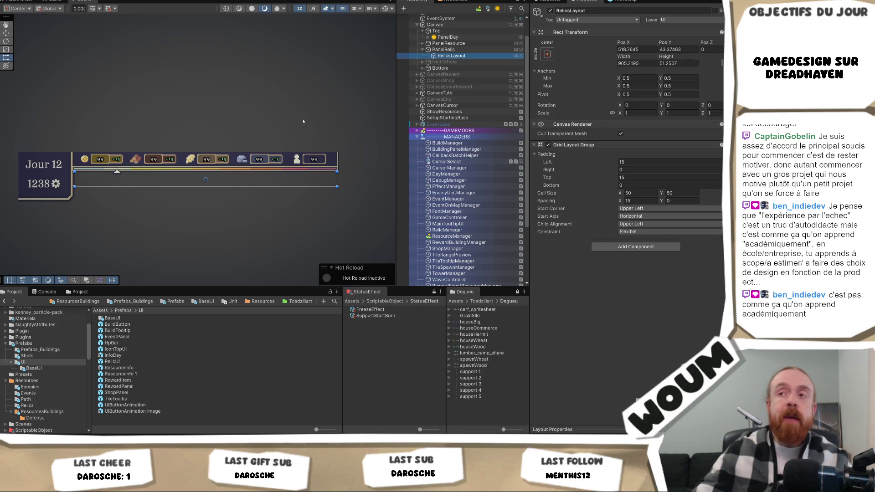
scroll(303, 121, up, 2)
drag(264, 142, 310, 127)
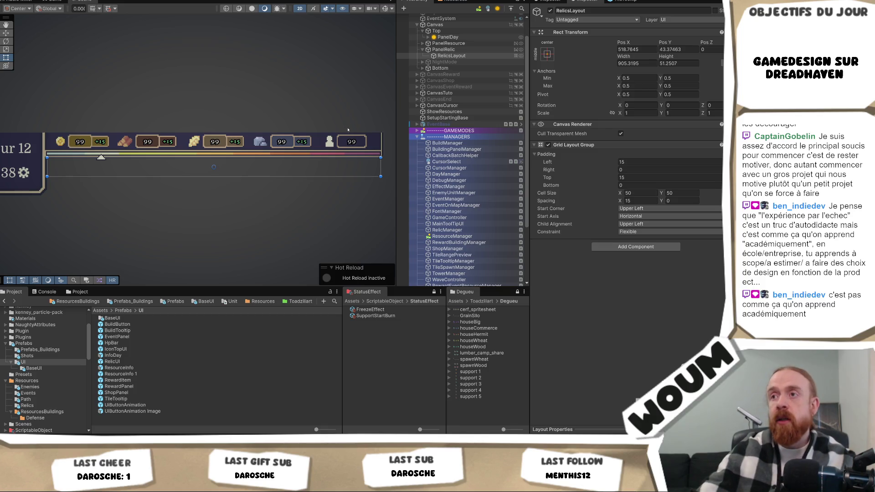
drag(358, 137, 350, 131)
mouse_move(251, 117)
mouse_down()
mouse_move(288, 78)
mouse_move(273, 132)
mouse_up()
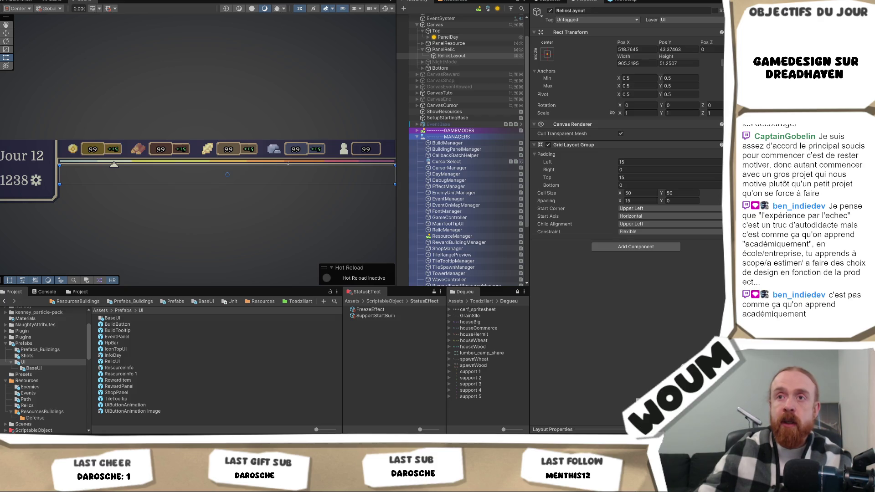
mouse_move(252, 151)
mouse_down()
mouse_move(256, 37)
mouse_move(252, 148)
mouse_up()
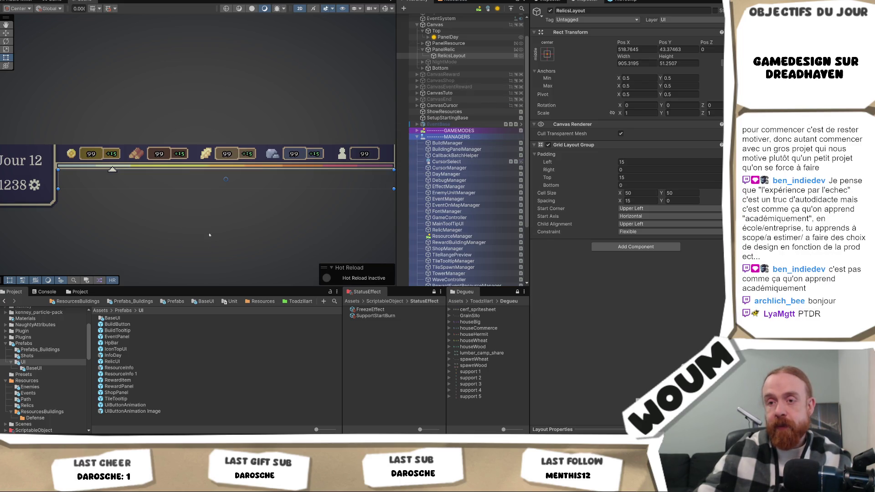
mouse_move(163, 439)
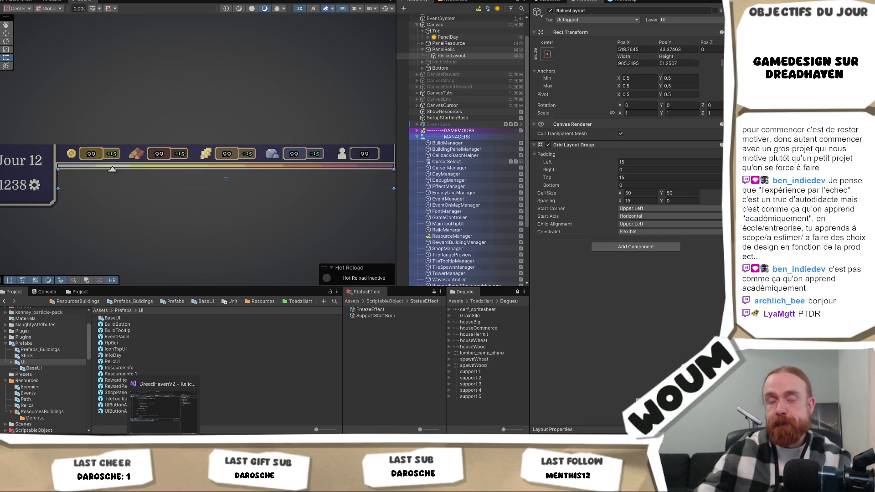
Step: Bring Visual Studio's RelicManager.cs to the front, switching between Unity and VS and starting a screen capture
click(163, 406)
key(alt+Tab)
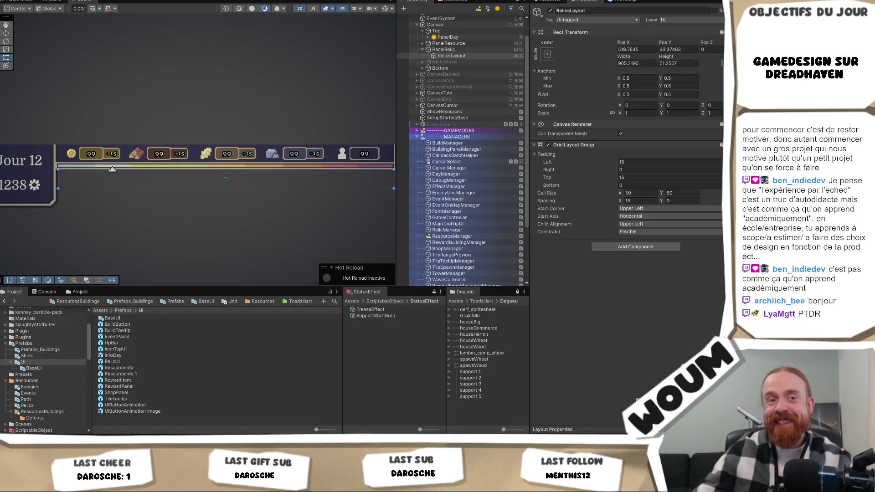
key(alt+Tab)
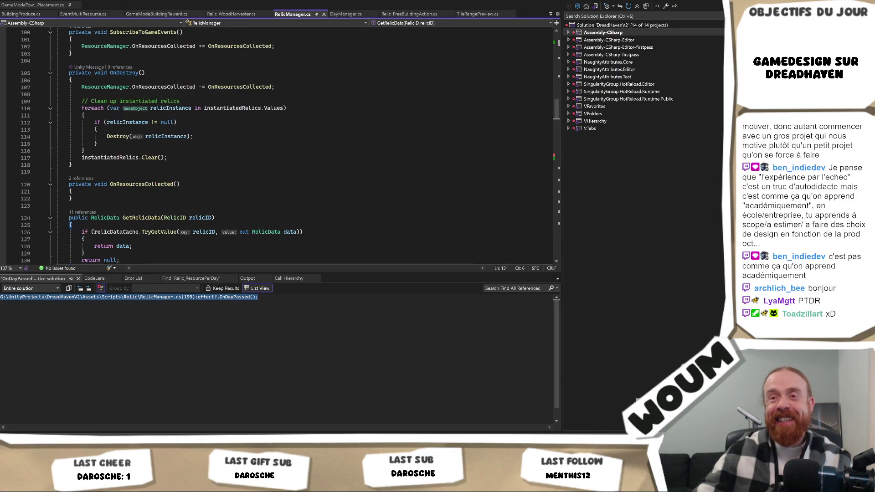
key(alt+Tab)
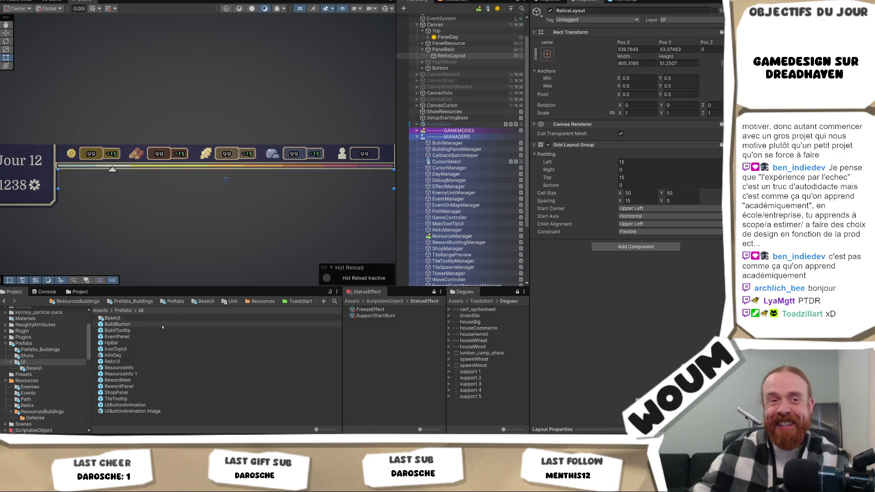
key(super+shift+s)
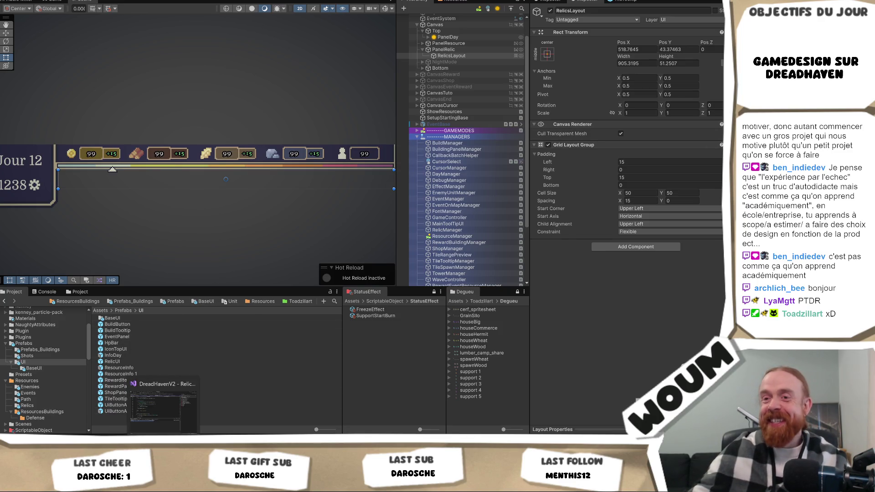
key(alt+Tab)
Step: Scroll RelicManager.cs up to the loop that loads and validates each relic prefab
scroll(179, 194, down, 5)
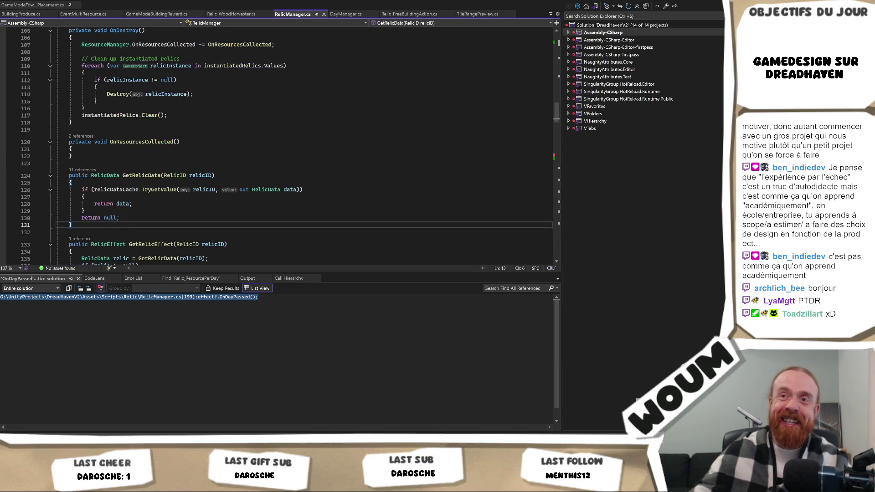
scroll(195, 186, up, 13)
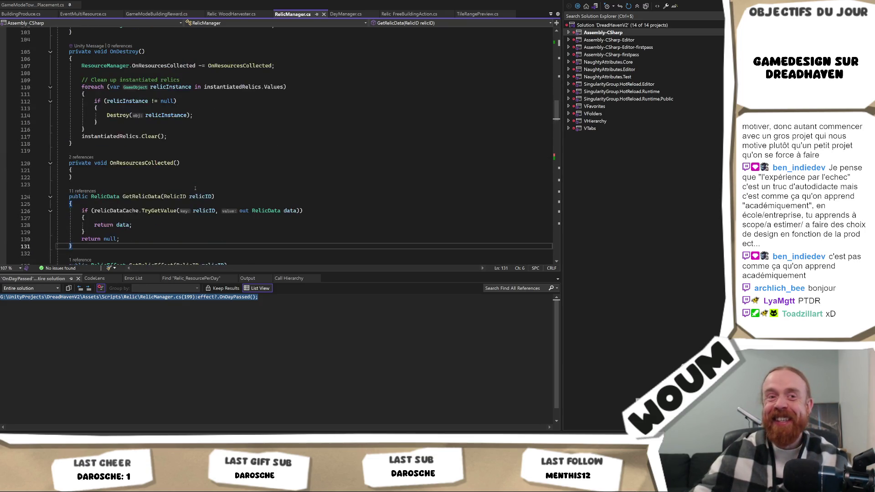
scroll(195, 189, up, 4)
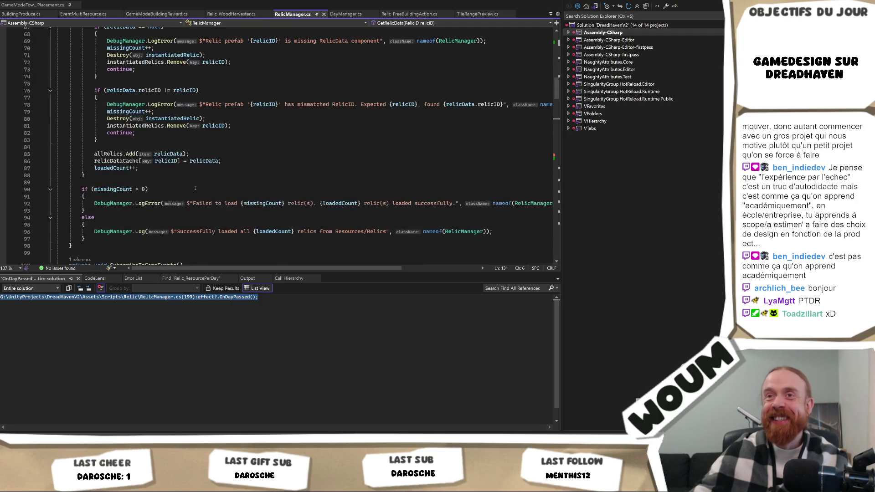
scroll(197, 188, up, 1)
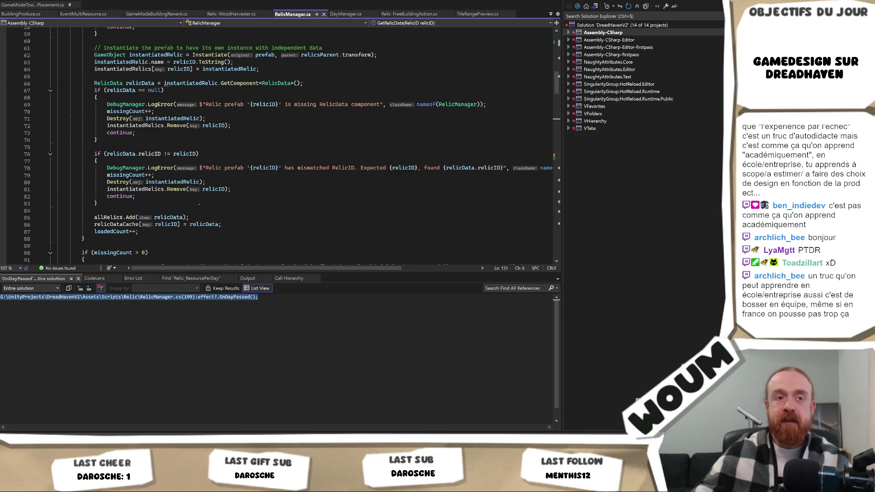
scroll(197, 206, up, 2)
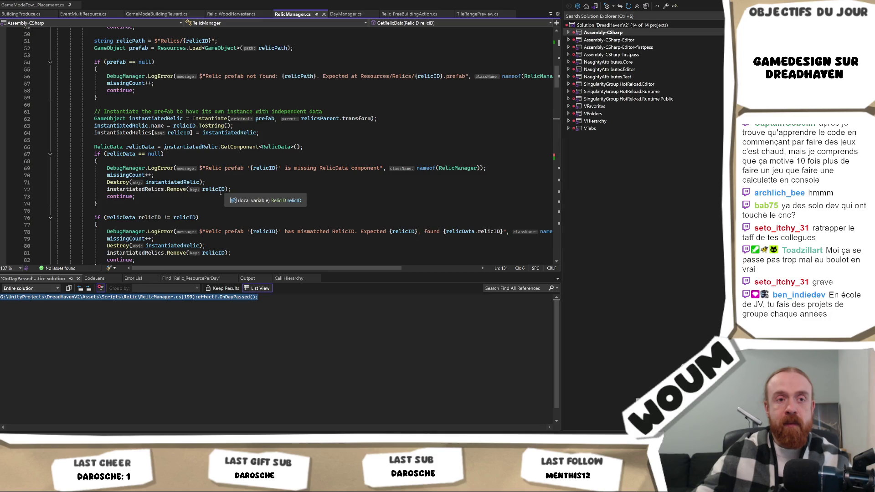
Step: Review how InitializeRelics removes prefabs lacking RelicData or with a mismatched RelicID, then return to Unity
click(229, 189)
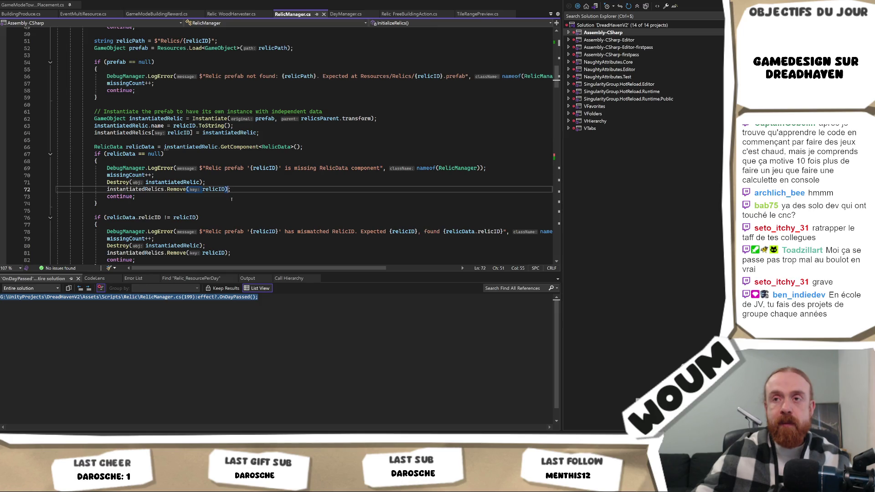
scroll(232, 196, down, 3)
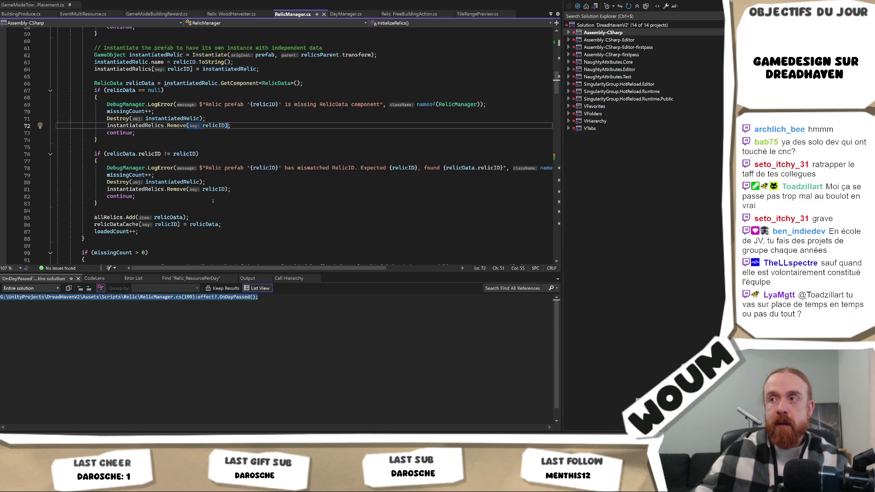
scroll(213, 201, down, 3)
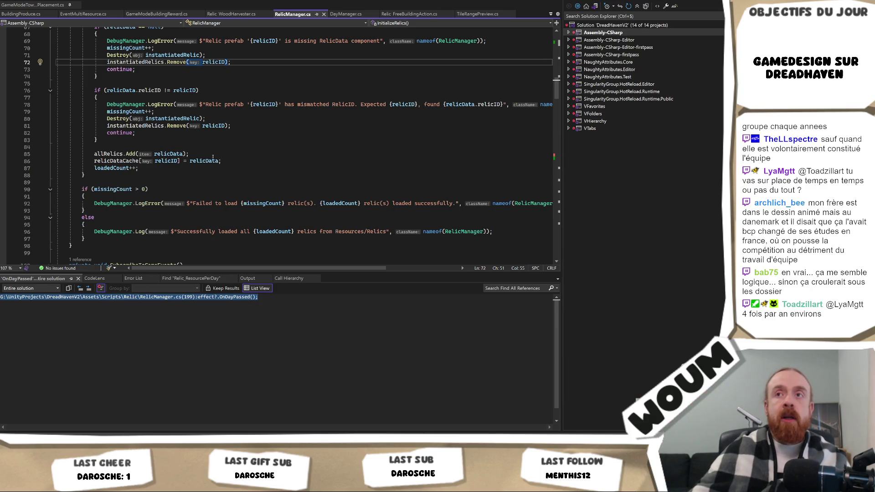
scroll(213, 156, up, 1)
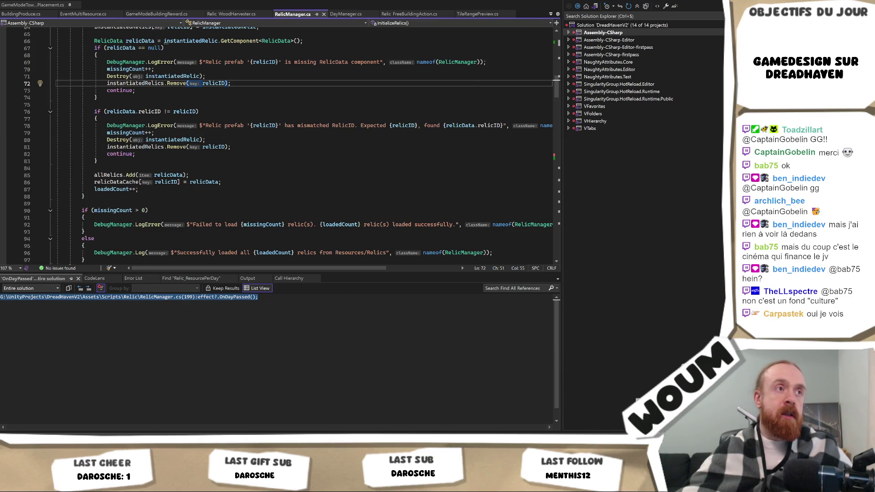
key(alt+Tab)
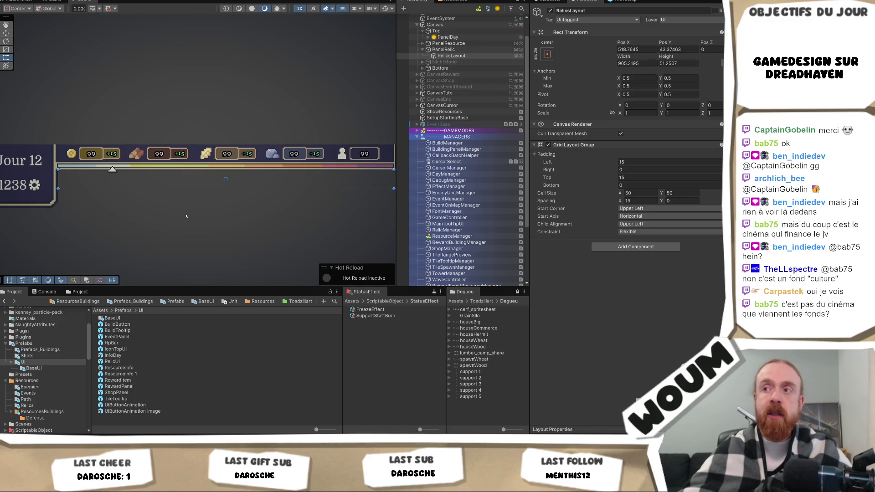
Step: Pan and zoom out the Scene view so the resource bar and Jour 12 / 1238 panel fit
mouse_move(205, 212)
mouse_down()
mouse_move(155, 213)
mouse_move(165, 216)
mouse_up()
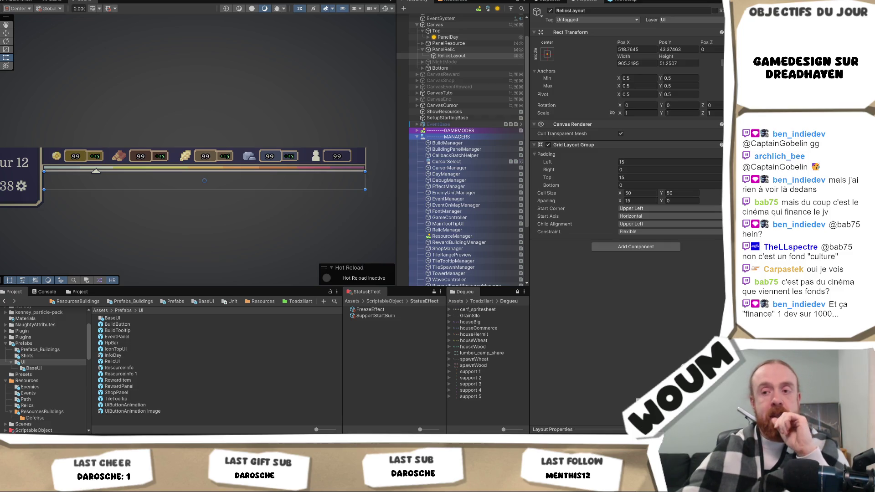
mouse_move(164, 440)
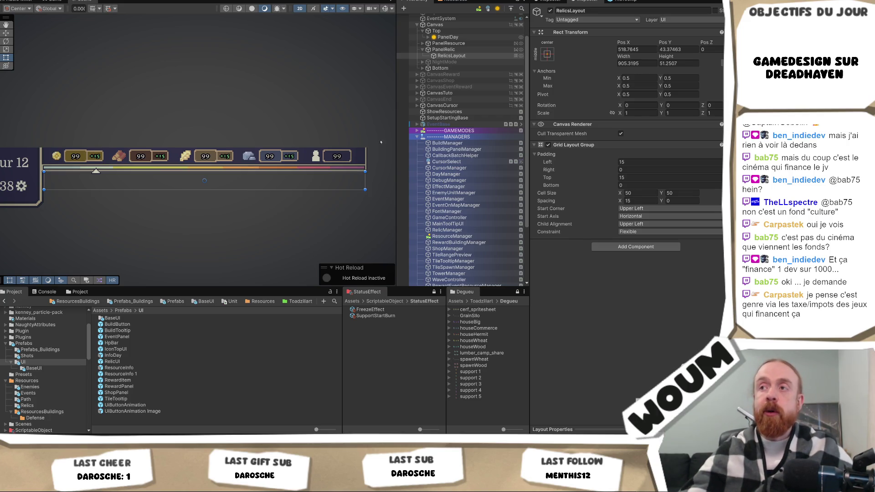
scroll(357, 124, down, 2)
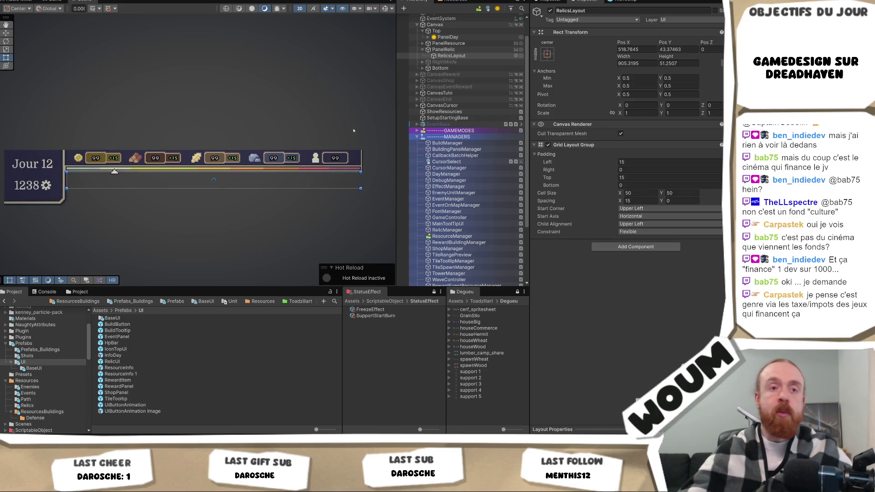
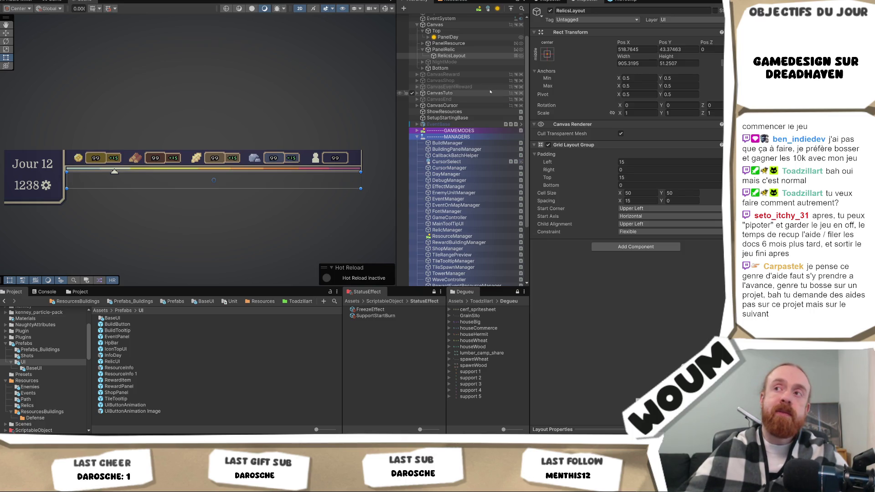
Step: Adjust the Scene view panel width with a few small resizes
drag(398, 86, 392, 91)
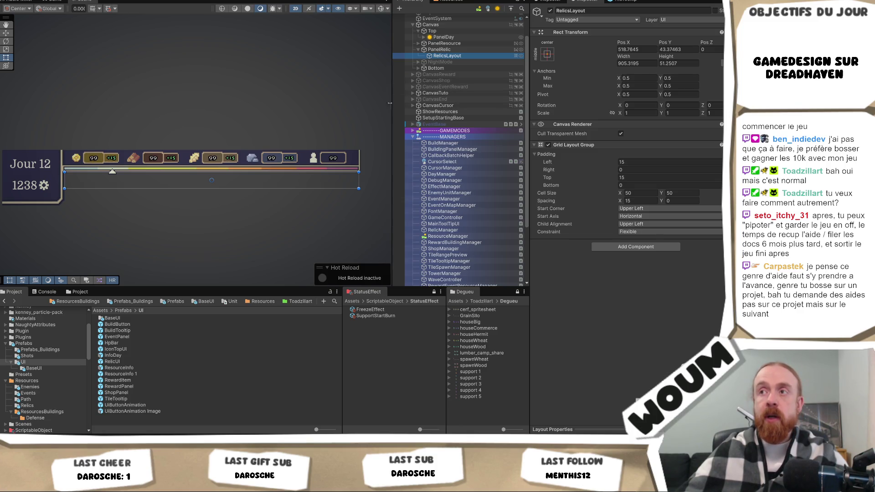
mouse_move(392, 103)
mouse_down()
mouse_move(377, 103)
mouse_move(410, 101)
mouse_move(399, 98)
mouse_up()
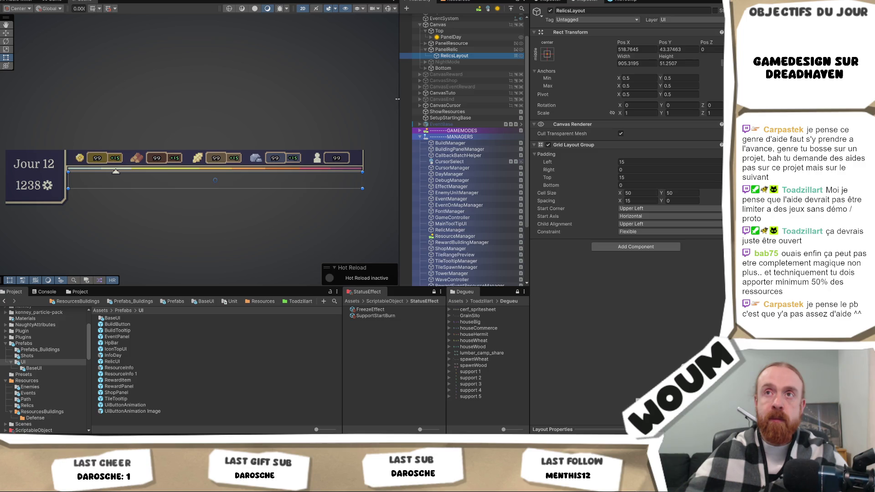
drag(397, 99, 386, 105)
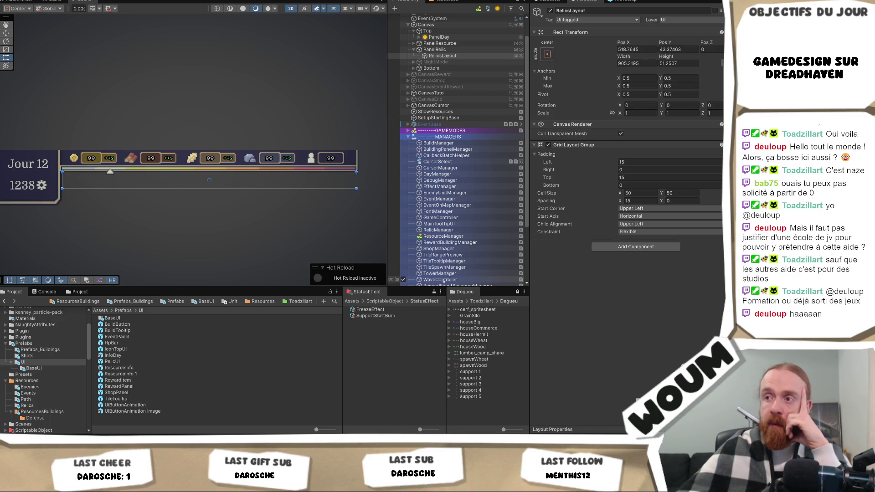
Step: Select RelicManager to check its nine relics, then enter Play mode
scroll(449, 268, down, 1)
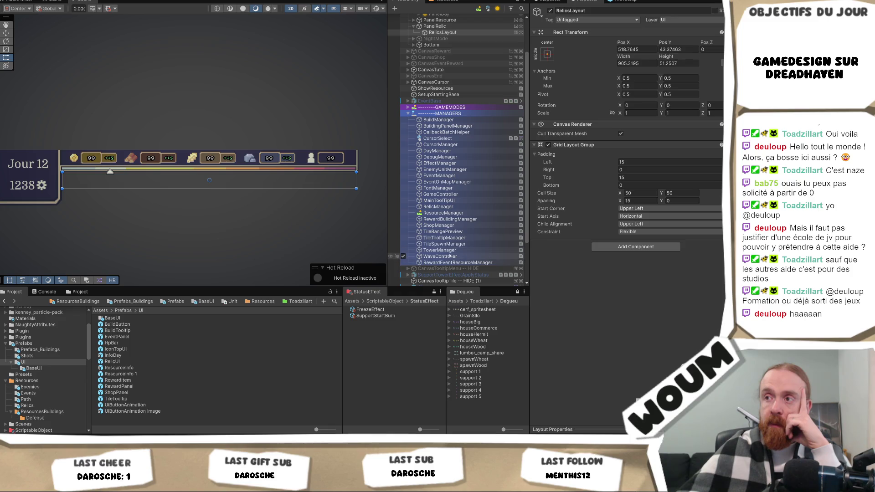
click(453, 207)
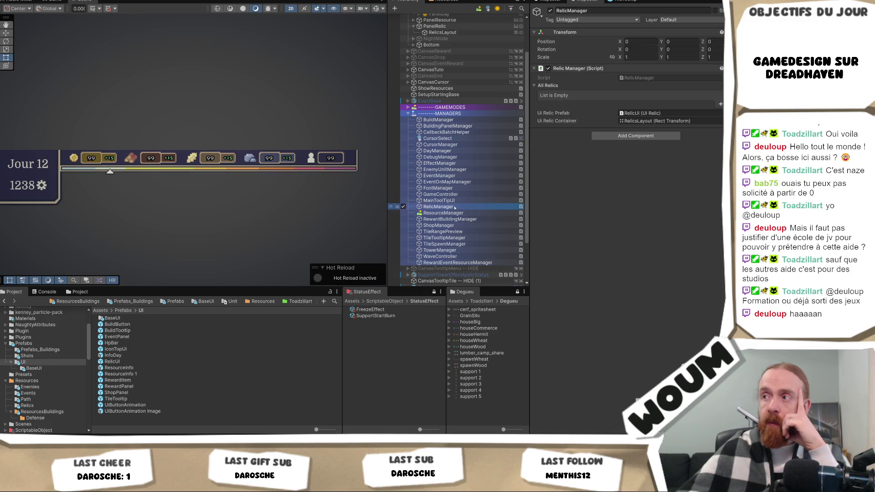
click(356, 0)
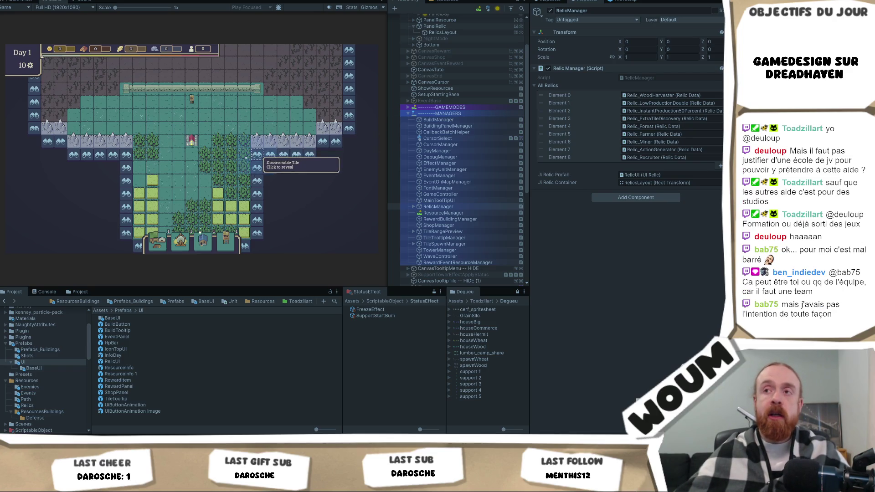
Step: Zoom the game map in and out, then reveal the binocular discoverable tile
scroll(197, 168, up, 3)
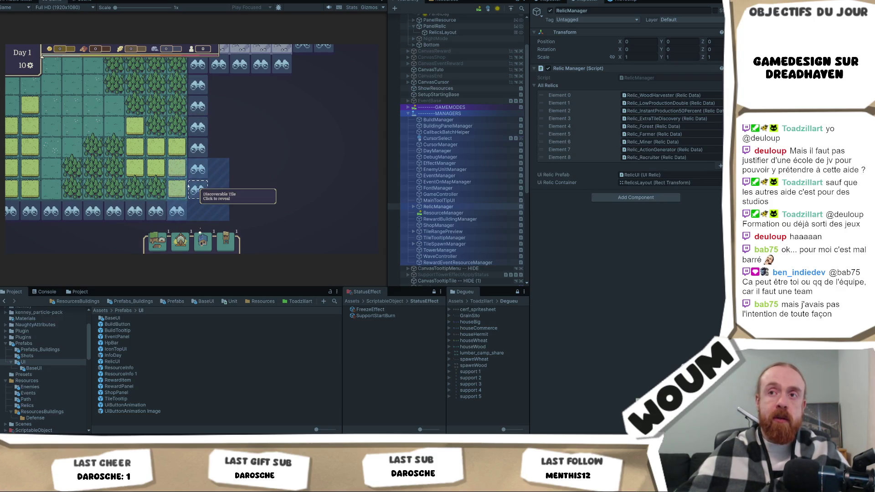
scroll(200, 170, up, 2)
scroll(198, 181, down, 3)
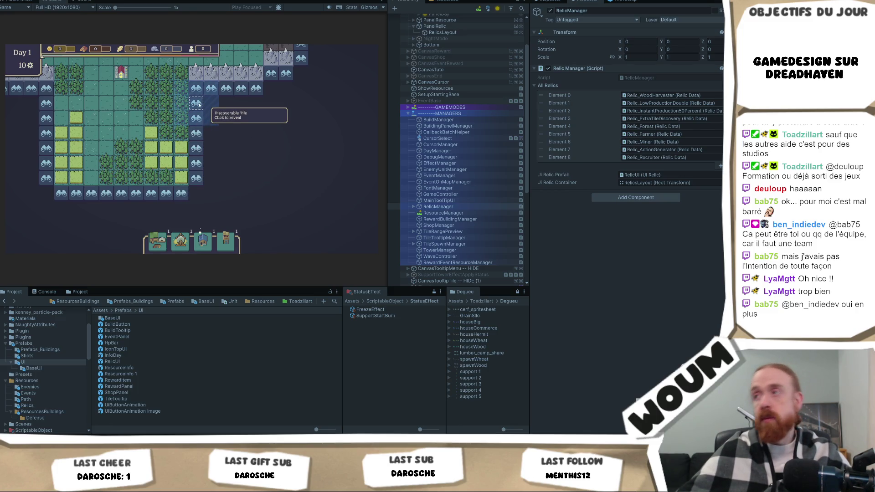
click(199, 105)
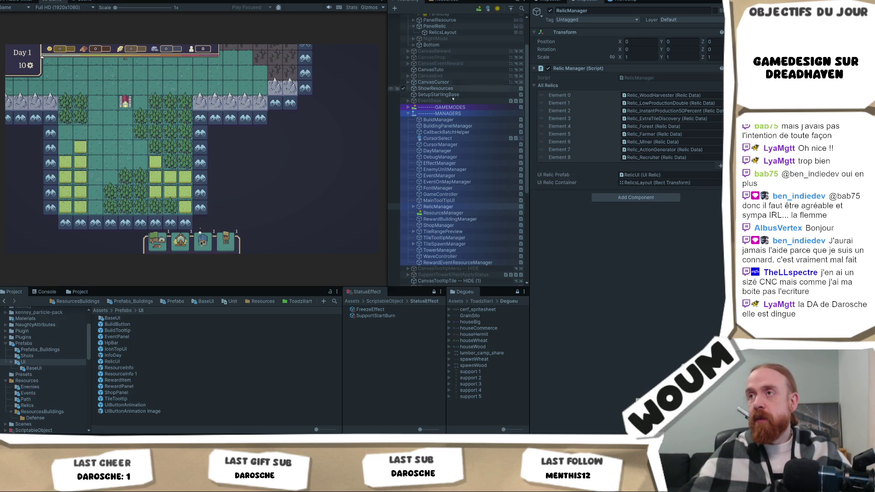
Step: Inspect the RelicsLayout grid settings, then select GameController under MANAGERS to see its Relic Id
scroll(452, 95, up, 3)
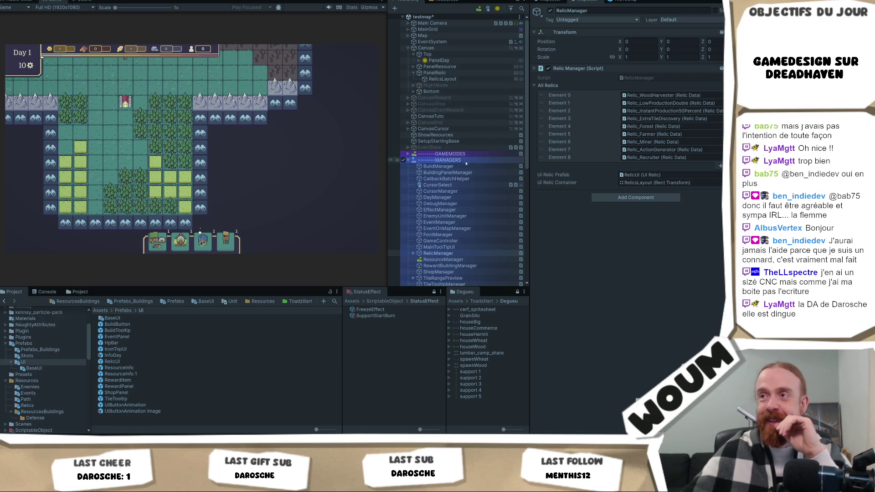
scroll(465, 176, down, 2)
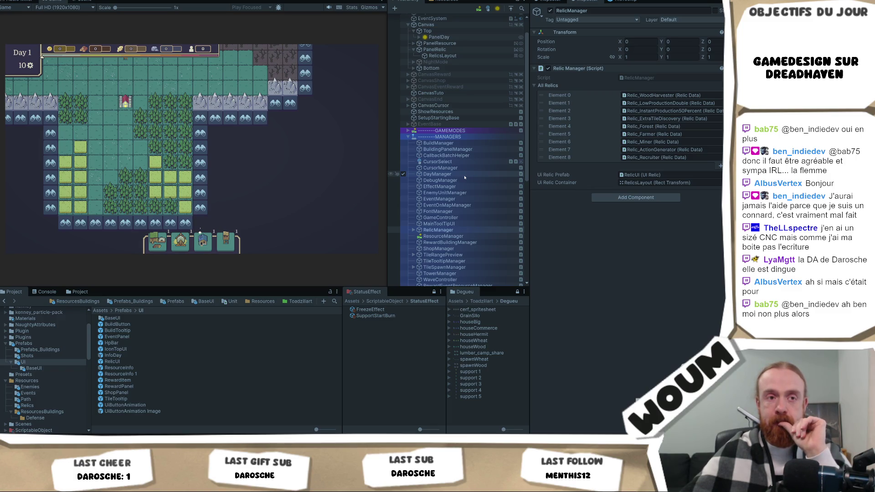
scroll(464, 177, down, 2)
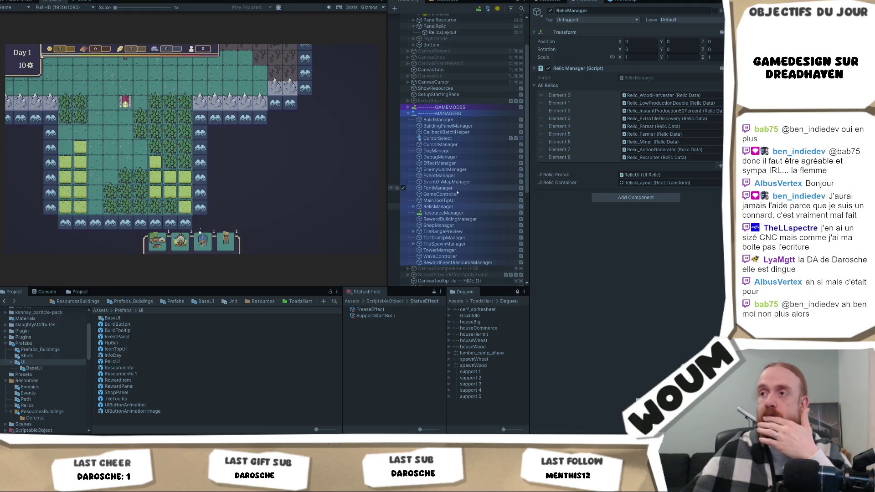
scroll(460, 150, up, 4)
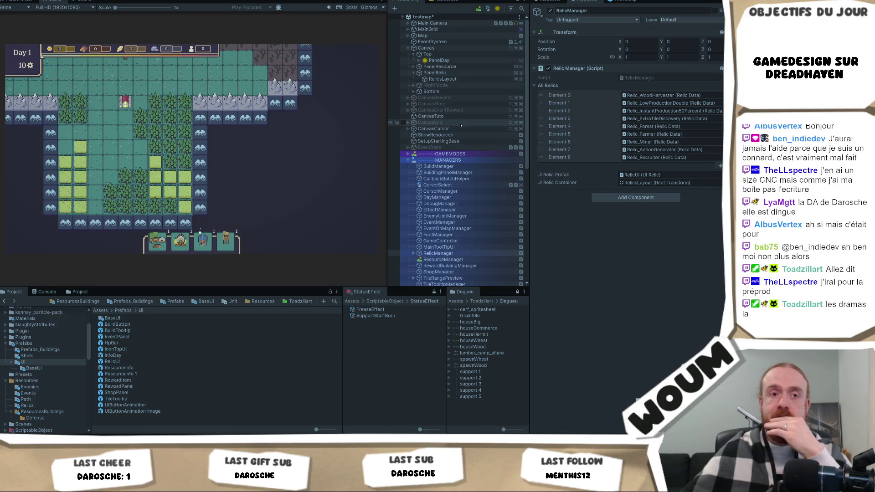
click(451, 78)
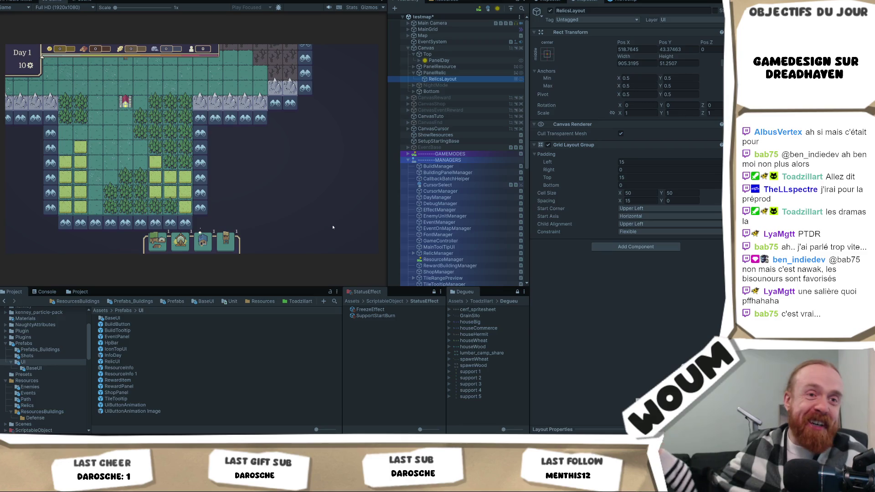
click(565, 258)
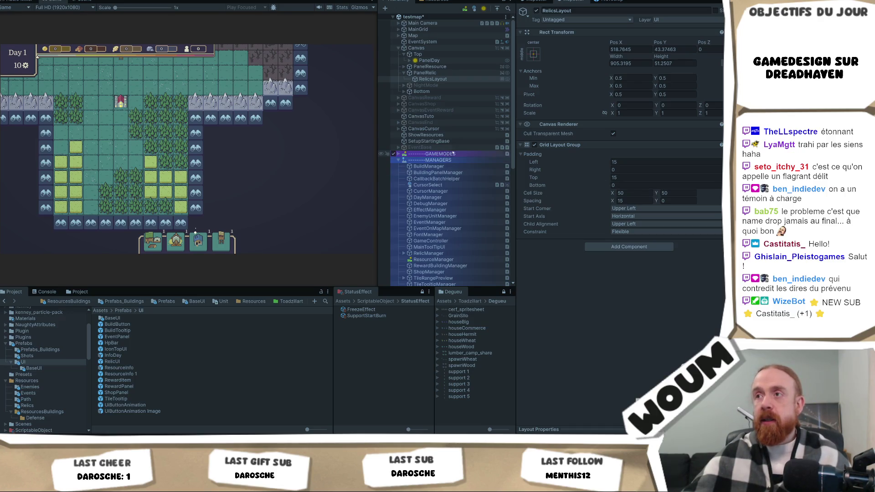
click(452, 241)
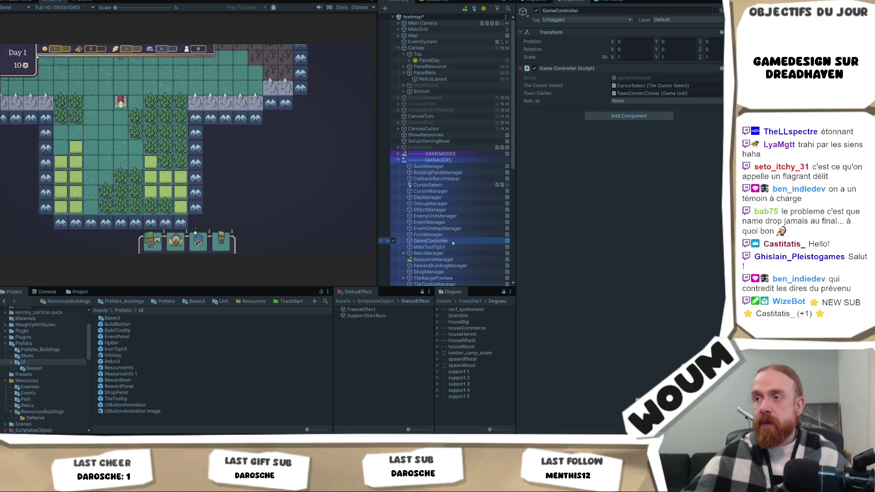
Step: Set Relic Id to Relic_Extra Tile Discovery and grant it via the component's test action
click(648, 102)
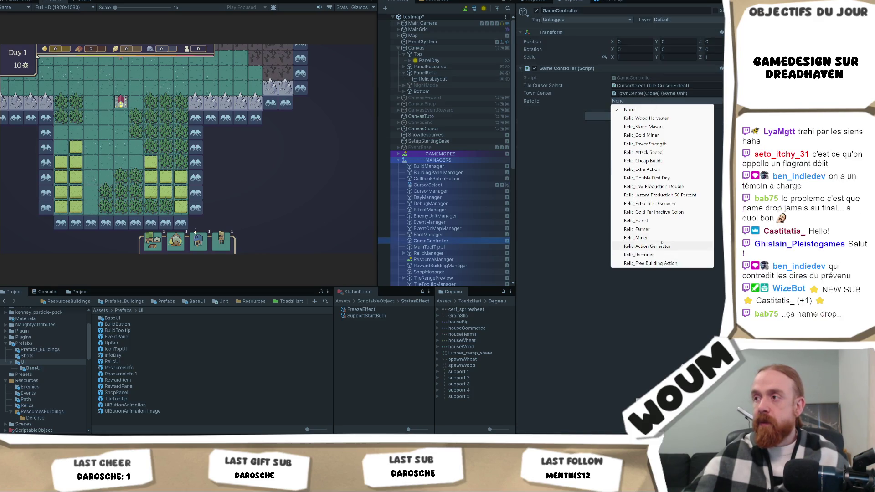
click(649, 203)
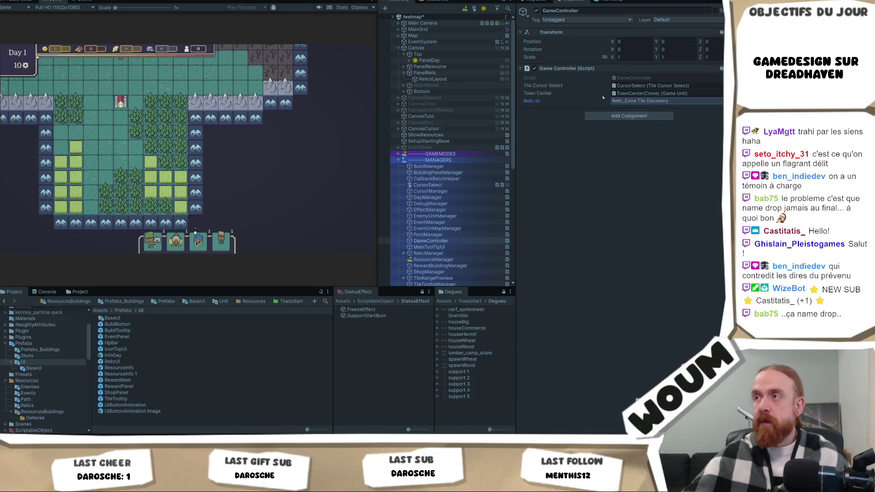
drag(683, 172, 599, 69)
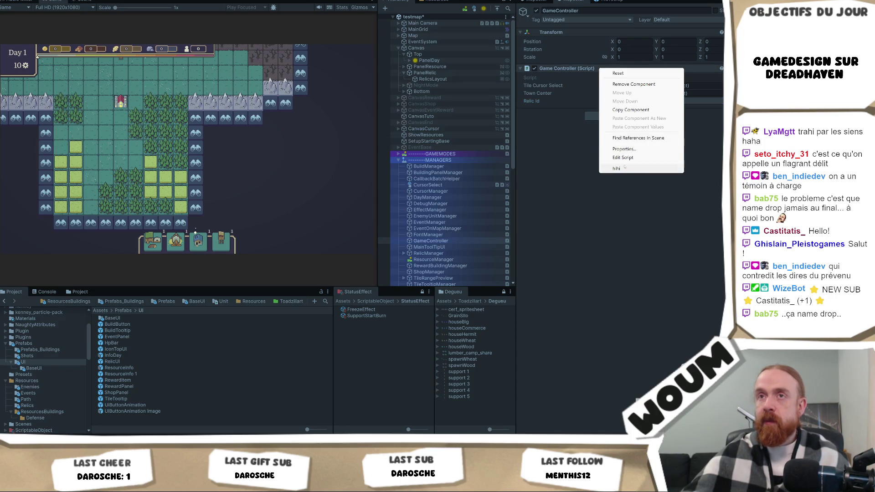
click(620, 168)
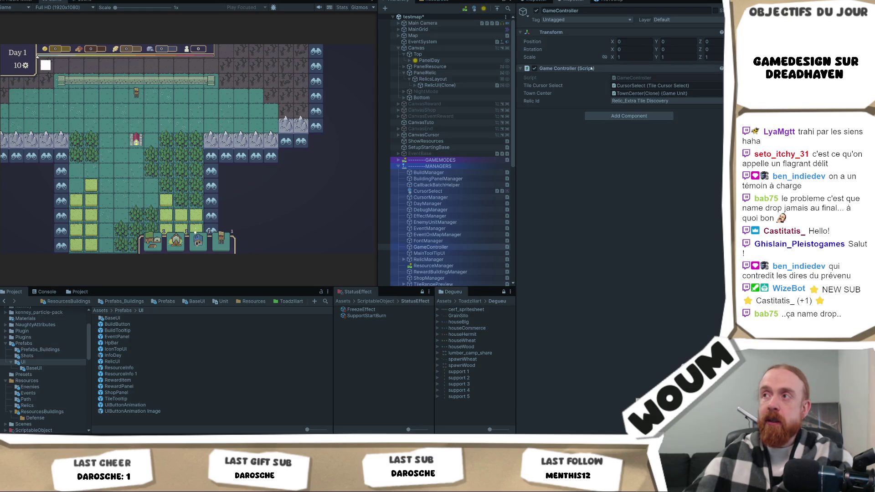
right_click(591, 67)
click(647, 158)
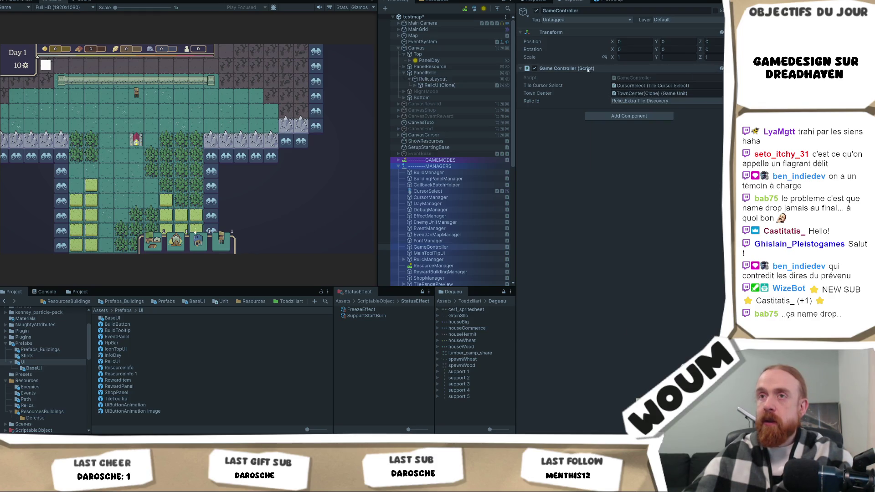
Step: Grant Relic_Gold Per Inactive Colon, then Relic_Forest, the same way
click(642, 101)
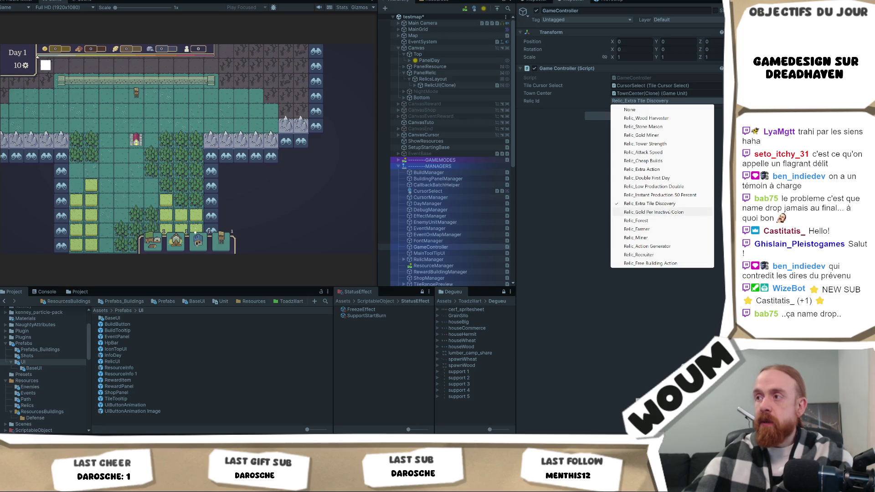
click(653, 212)
right_click(565, 68)
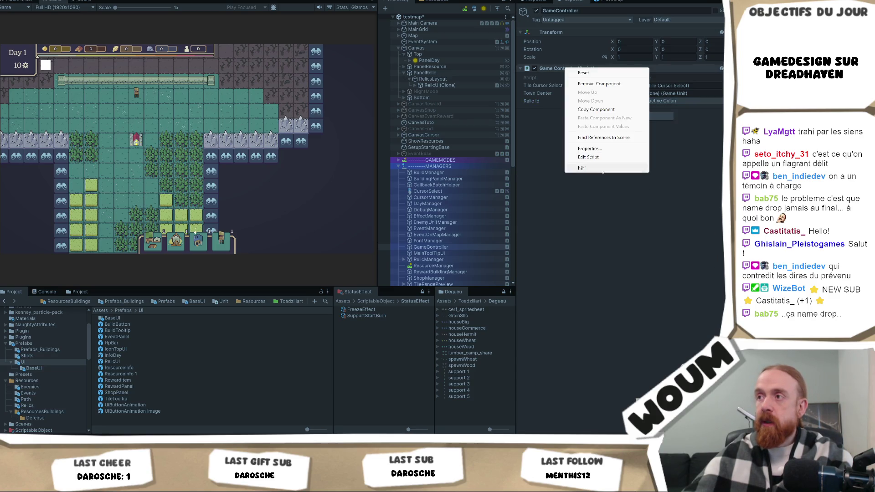
click(603, 172)
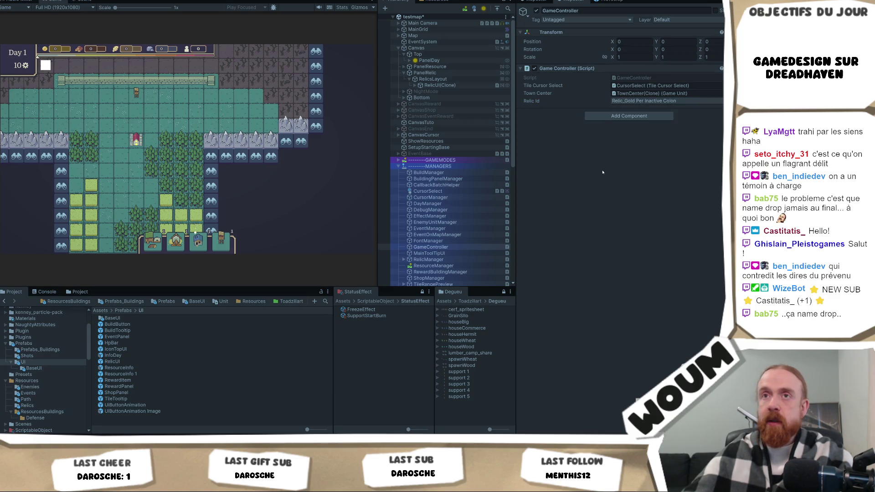
click(628, 101)
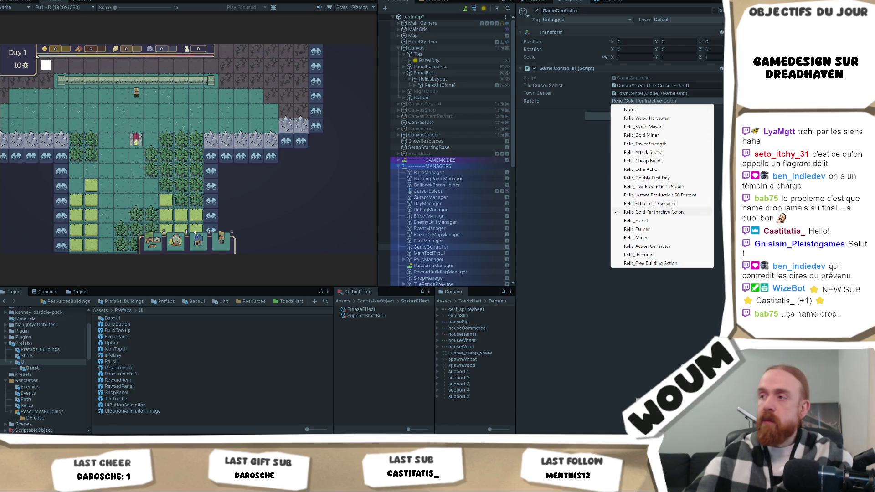
click(664, 220)
right_click(594, 70)
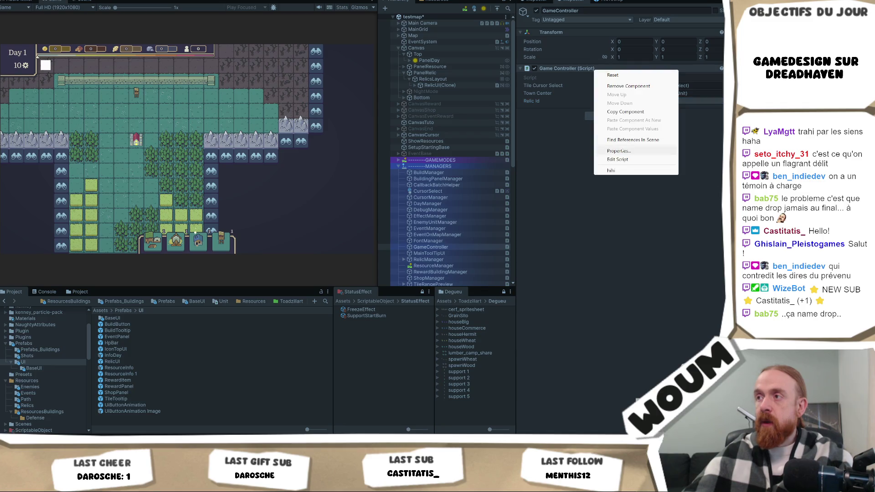
click(624, 171)
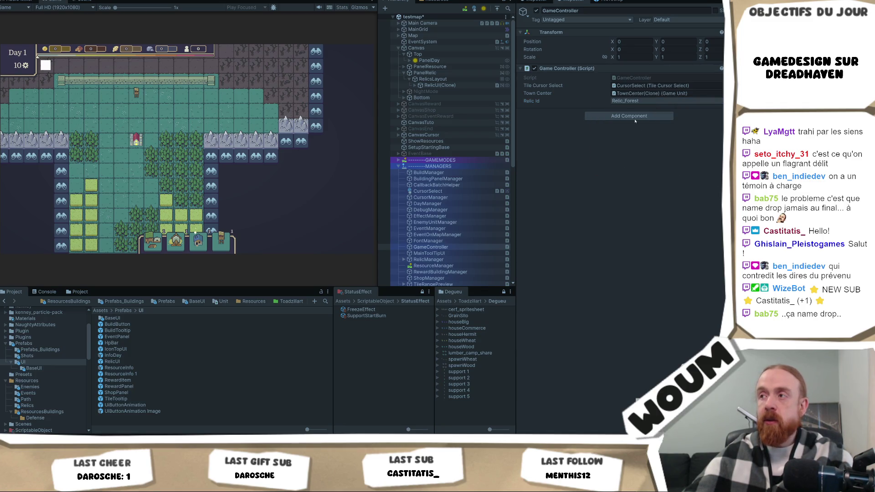
Step: Set Relic Id to Relic_Instant Production 50 Percent and grant it, adding a second relic icon
click(635, 100)
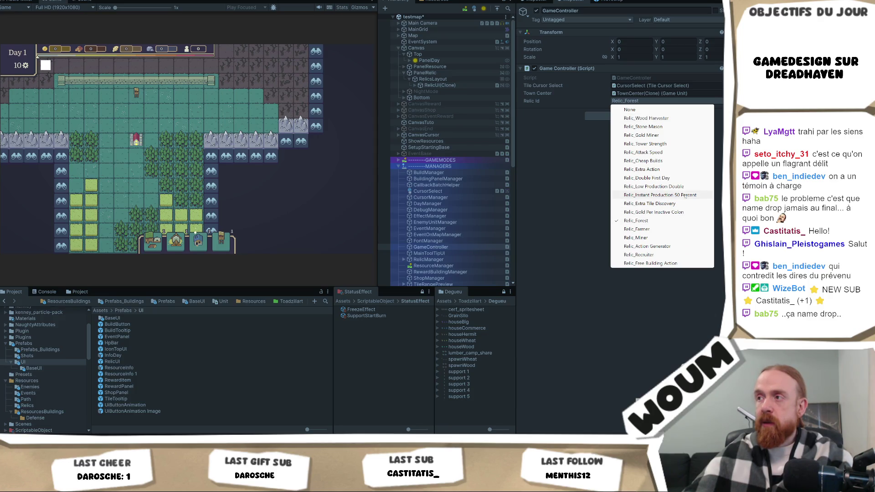
click(660, 195)
right_click(595, 69)
click(639, 170)
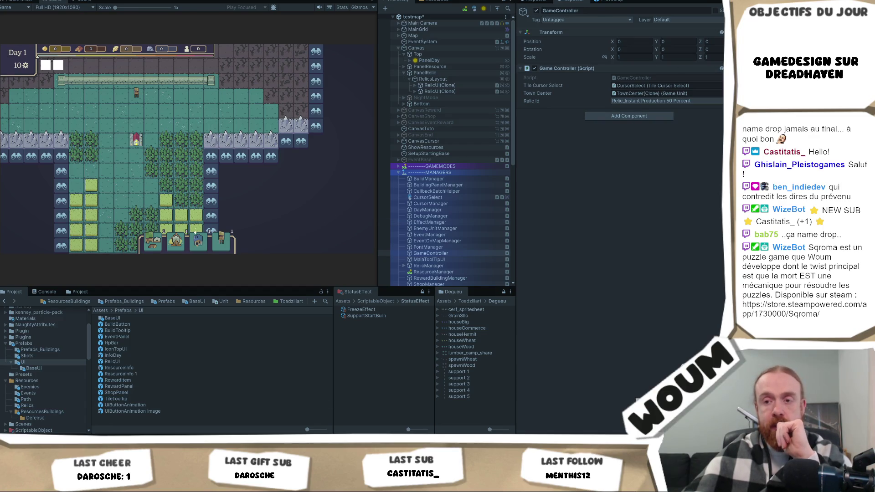
key(alt+Tab)
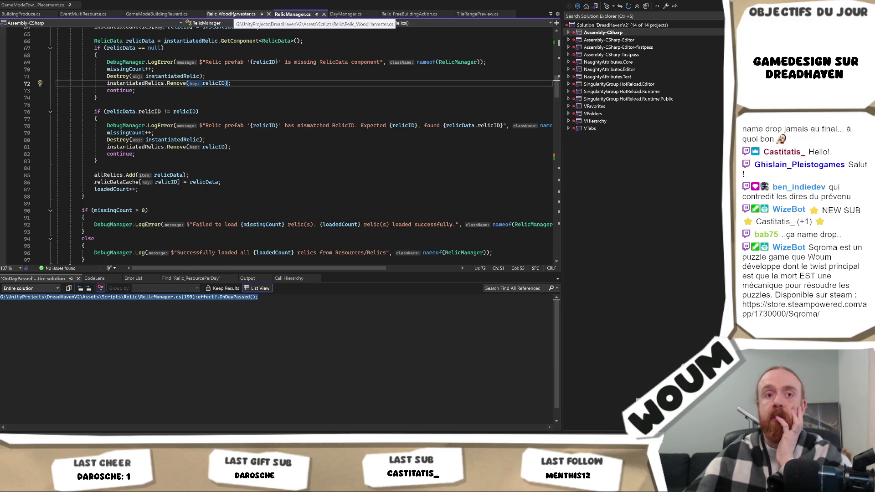
Step: Return from the RelicManager code to the running game in Unity
key(alt+Tab)
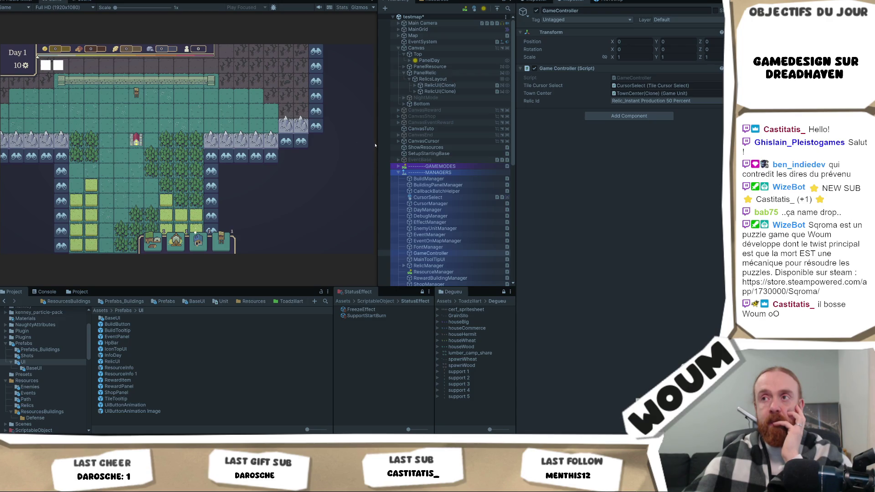
Step: Narrow the Game view slightly and open the Game Controller script from its Inspector field
drag(376, 144, 371, 144)
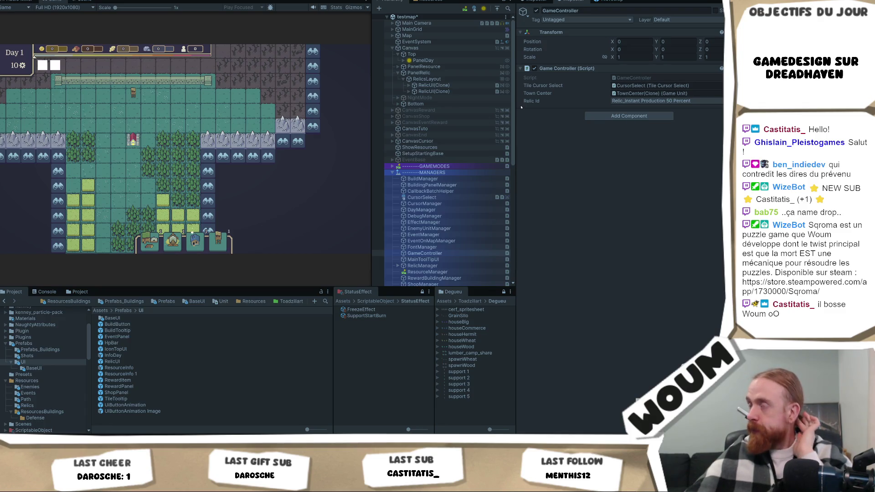
double_click(630, 79)
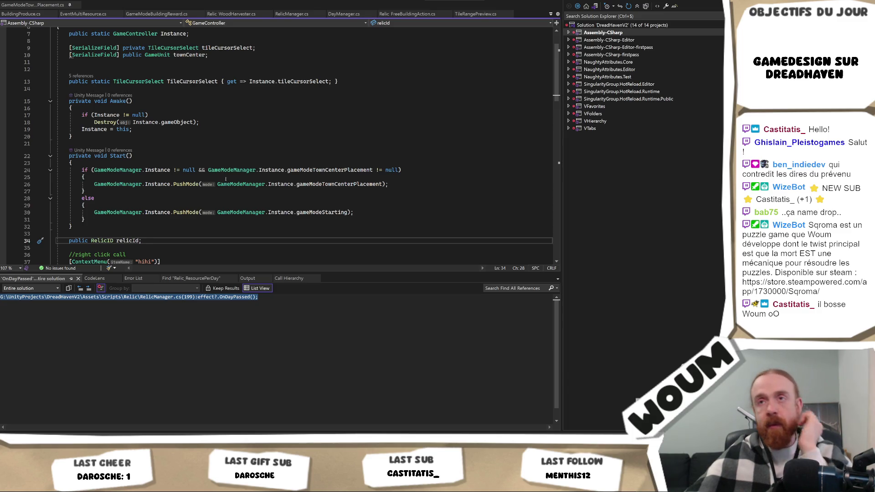
Step: From Relic_FreeBuildingAction.cs, go to RelicEffect's definition and keep RelicEffect.cs open permanently
scroll(222, 137, up, 2)
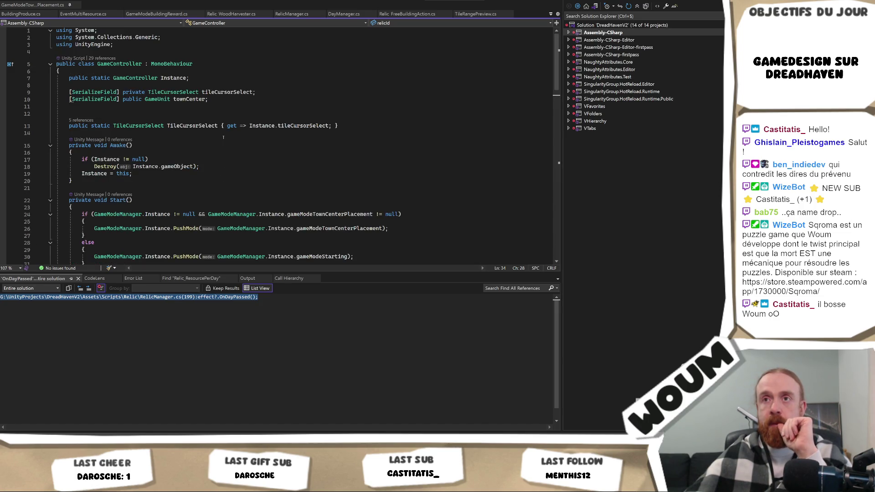
click(407, 14)
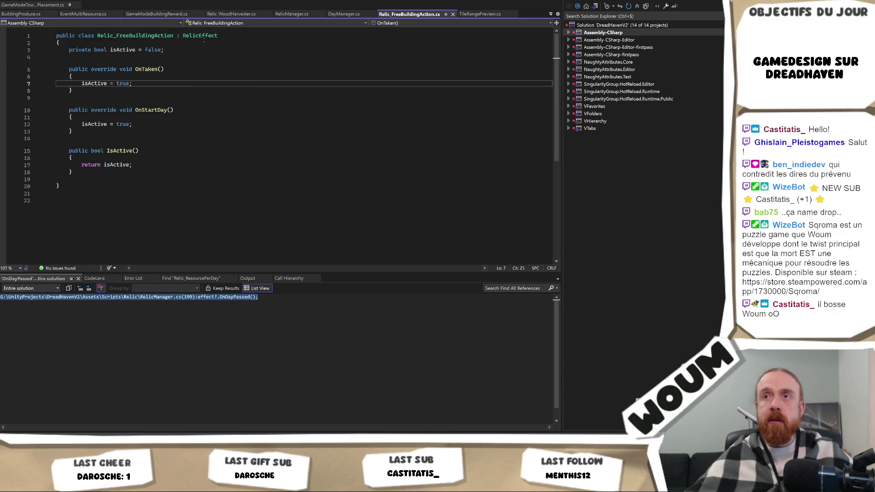
ctrl+click(201, 30)
scroll(203, 114, down, 5)
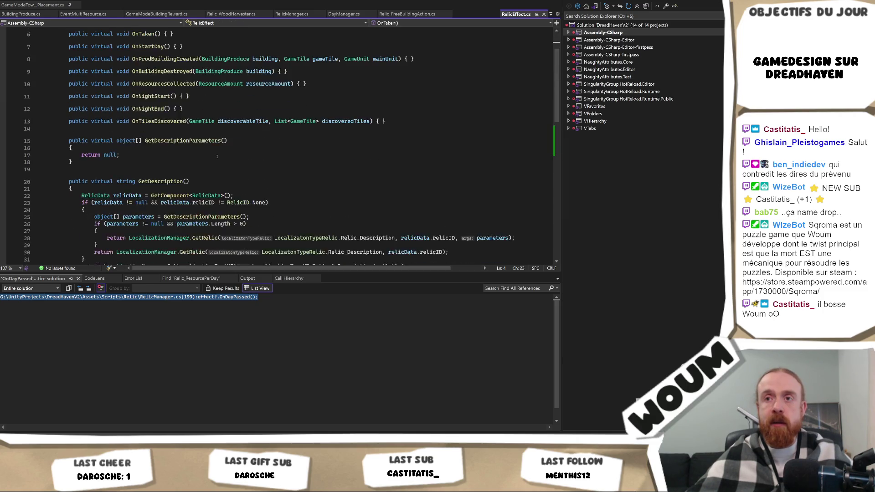
scroll(217, 156, down, 4)
scroll(215, 160, up, 8)
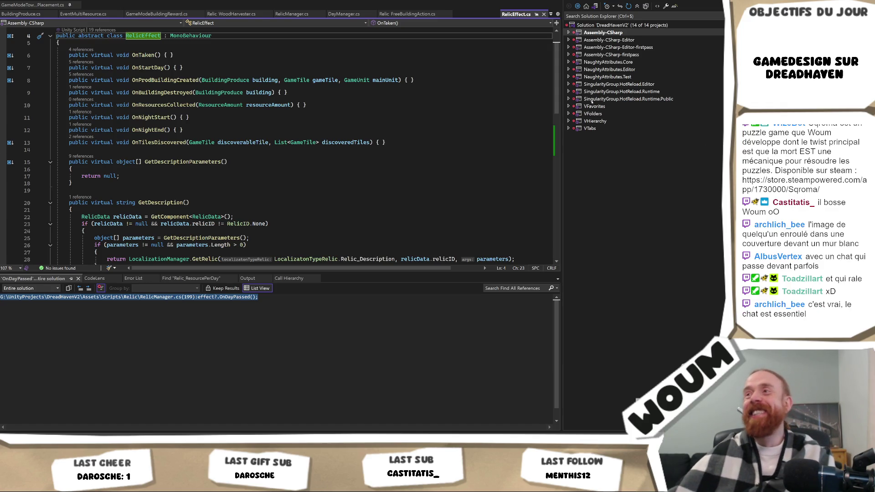
click(536, 14)
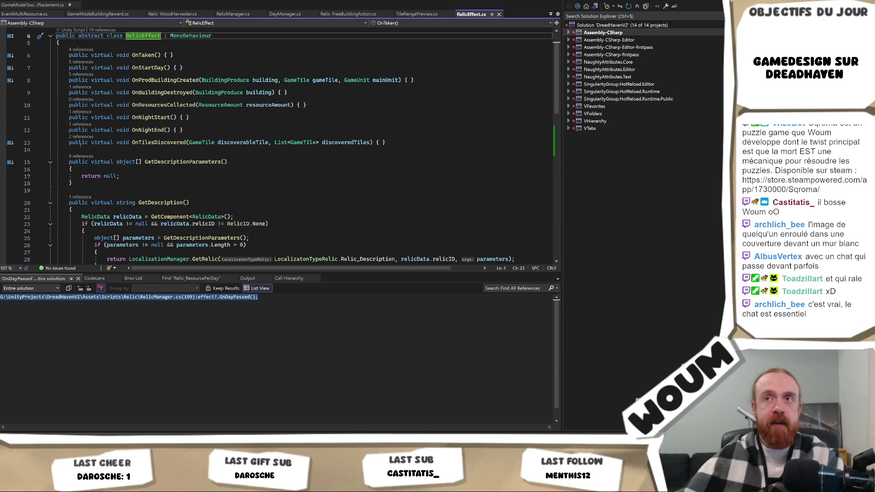
scroll(206, 154, up, 1)
scroll(255, 150, down, 1)
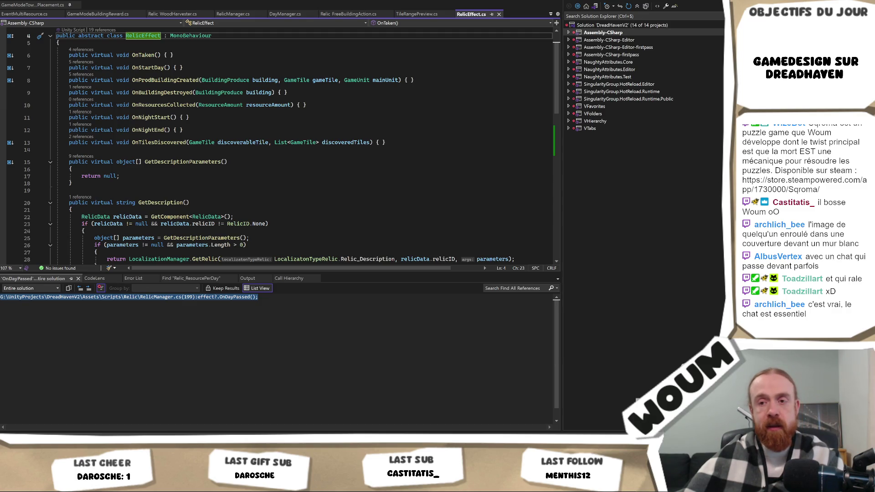
key(alt+Tab)
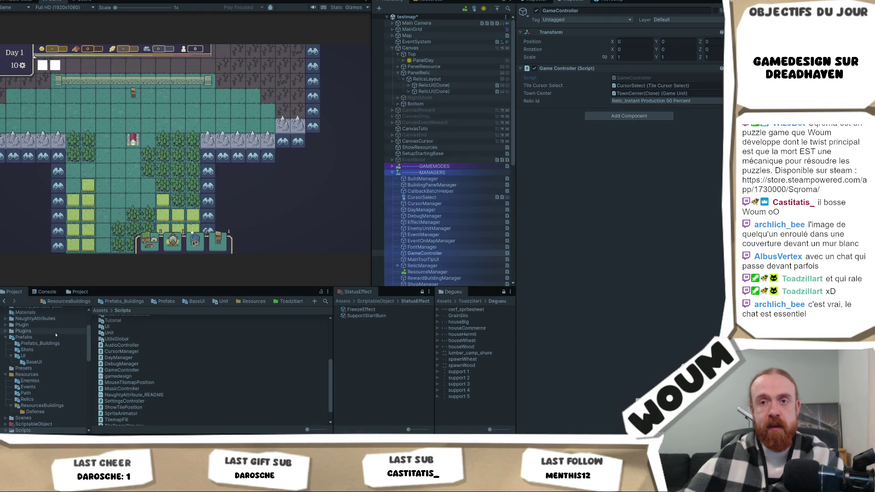
Step: Back in Visual Studio, open the Relics/ Resources.Load match at line 125 of RelicData.cs
scroll(50, 353, up, 3)
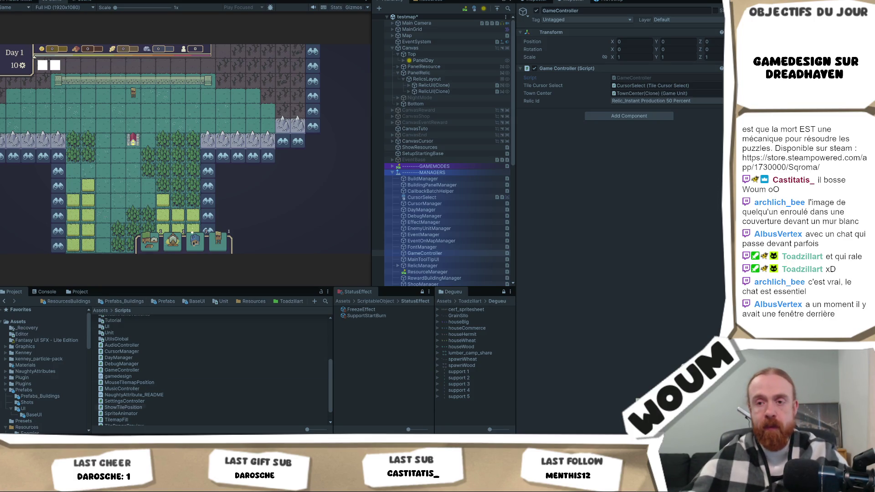
key(alt+Tab)
click(272, 183)
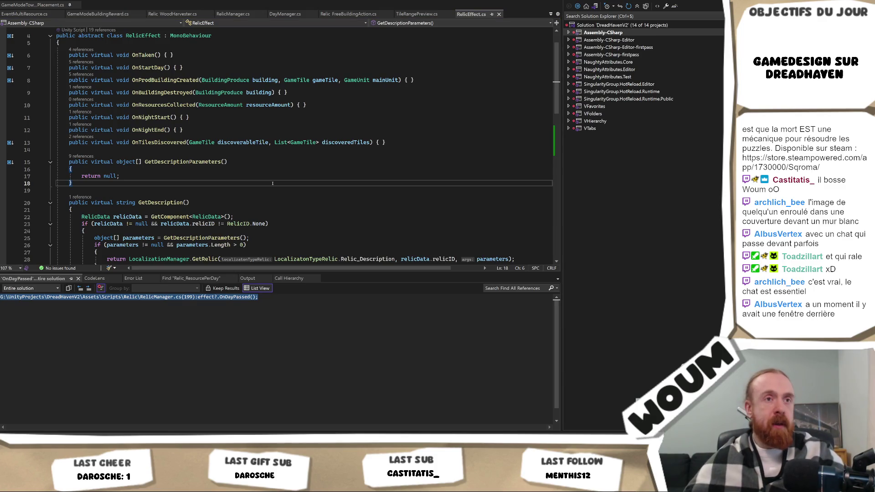
double_click(125, 328)
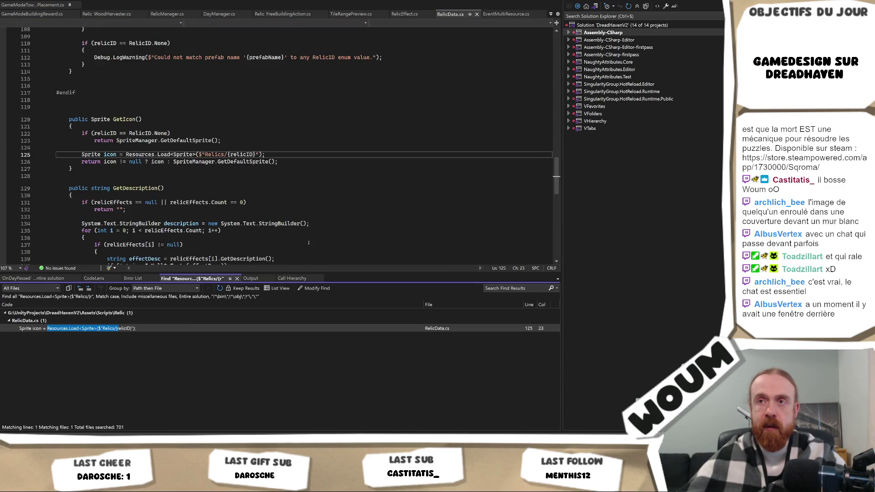
Step: Append _sprite after {relicID} in RelicData.cs's icon load path and save the script
click(246, 155)
key(Right)
key(Right)
key(Right)
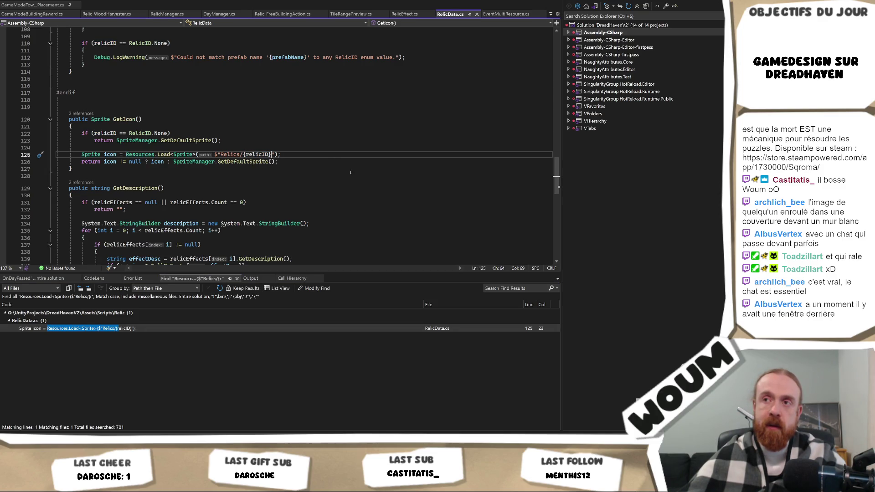
text(_sp)
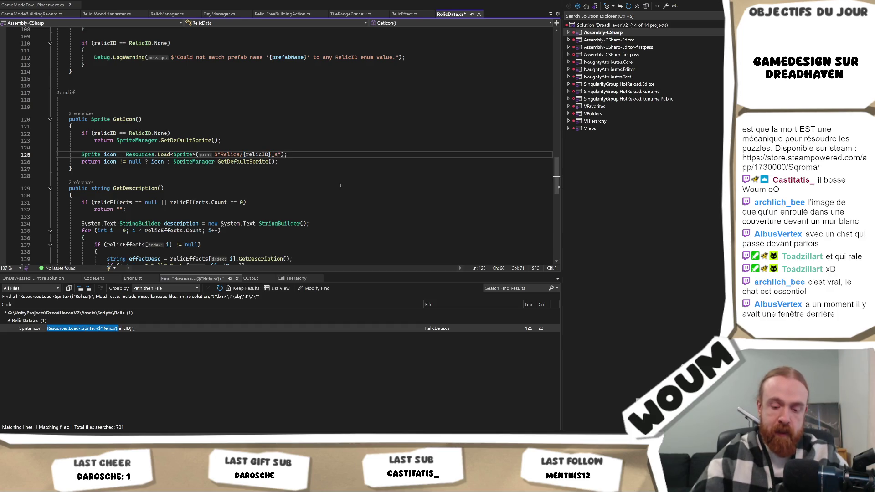
text(rite)
key(ctrl+s)
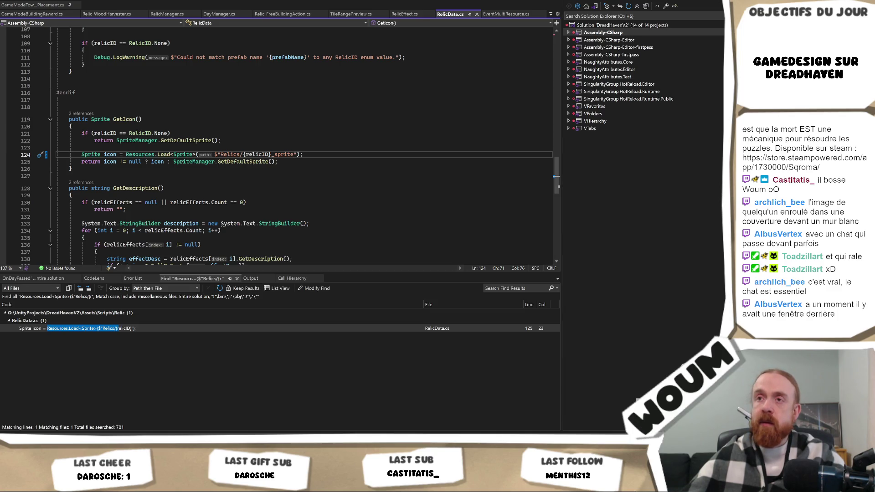
key(alt+Tab)
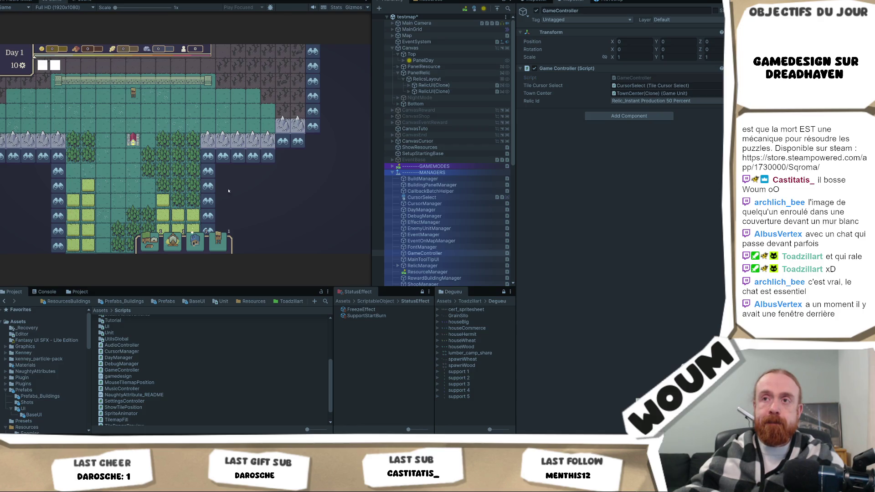
Step: Reveal two fogged discoverable tile areas, then inspect a RelicUI(Clone) entry's components
click(209, 185)
click(212, 186)
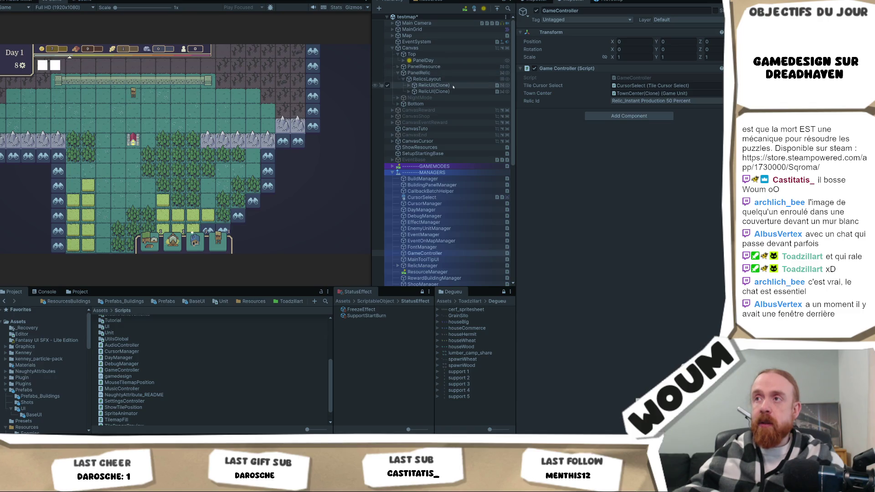
click(434, 85)
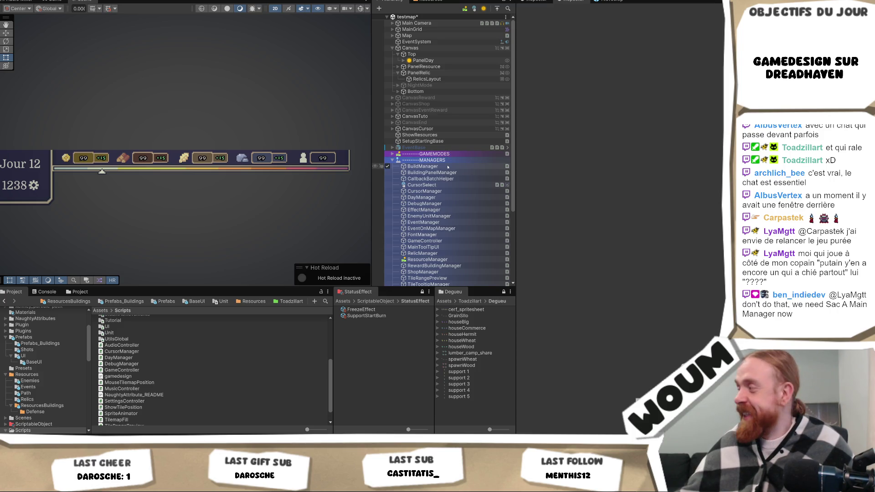
scroll(447, 167, down, 3)
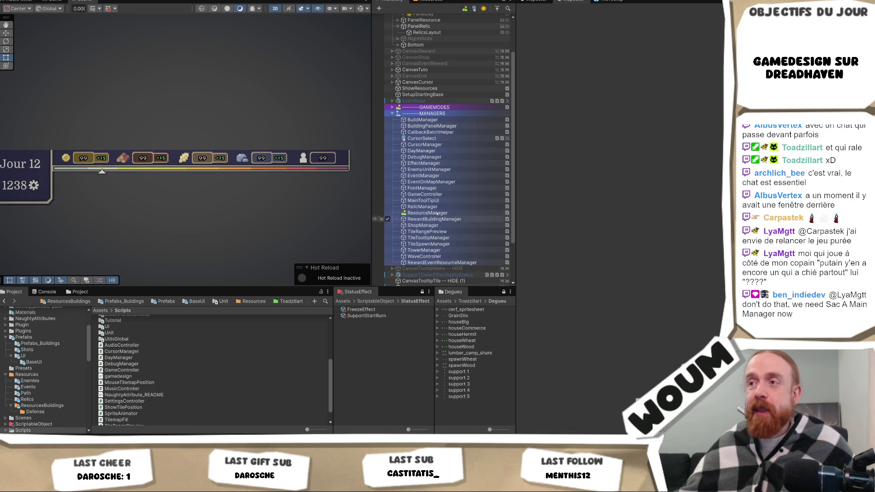
click(424, 207)
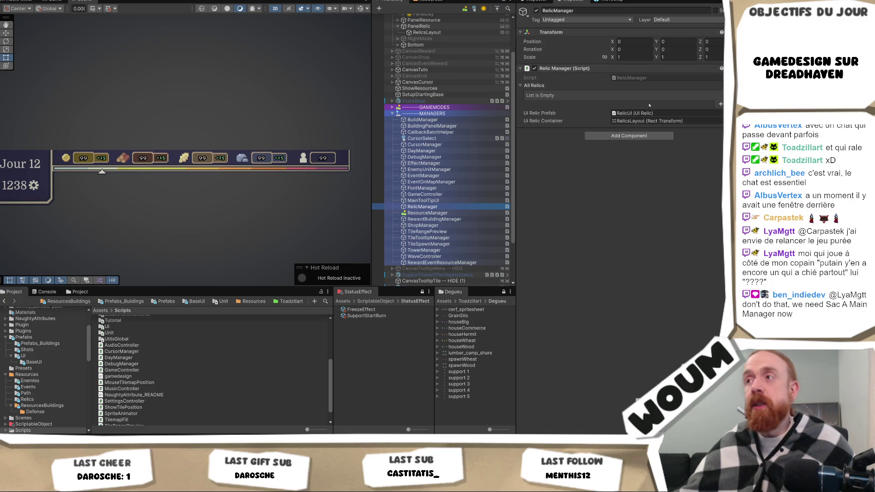
click(654, 114)
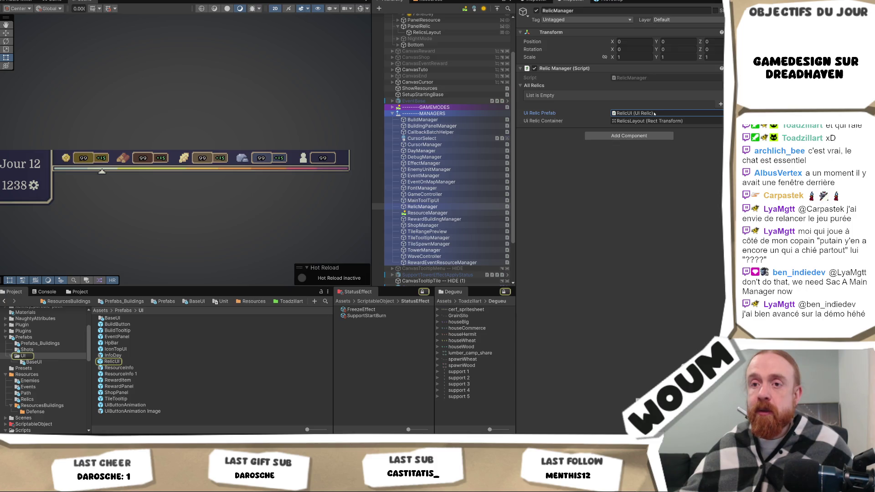
click(128, 362)
double_click(128, 362)
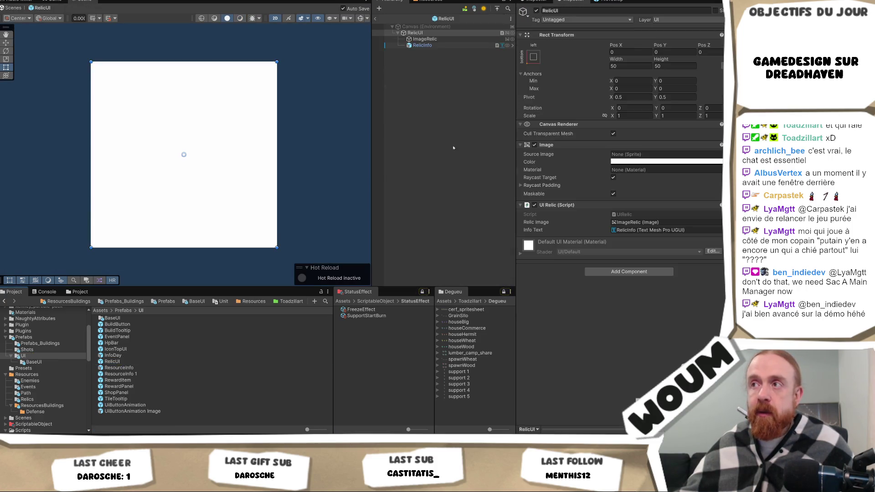
click(636, 273)
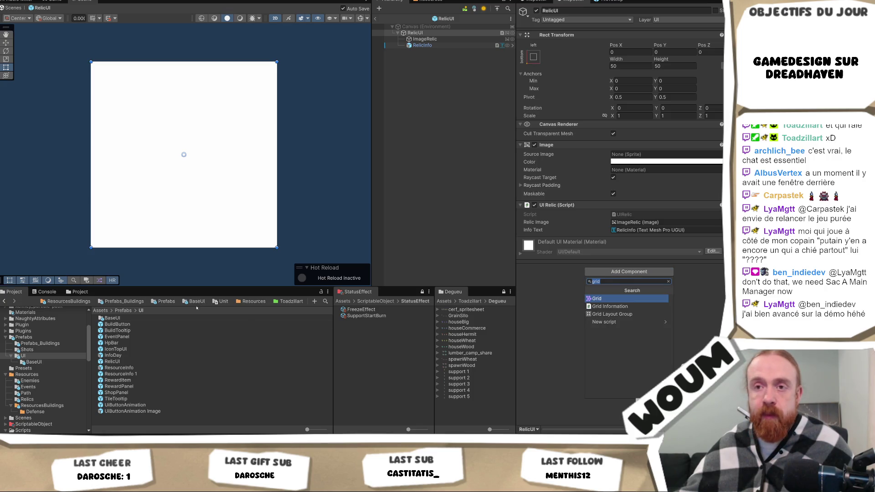
click(375, 19)
click(374, 19)
scroll(425, 92, up, 3)
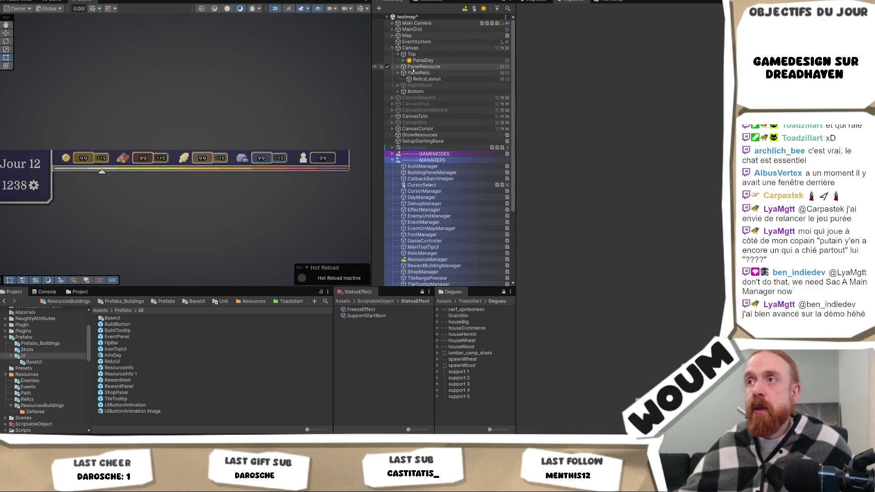
Step: Select ResourceInfo - Gold under PanelResource > VerticalLayout and open its UIHoverInfoLocalized script in Visual Studio
click(398, 66)
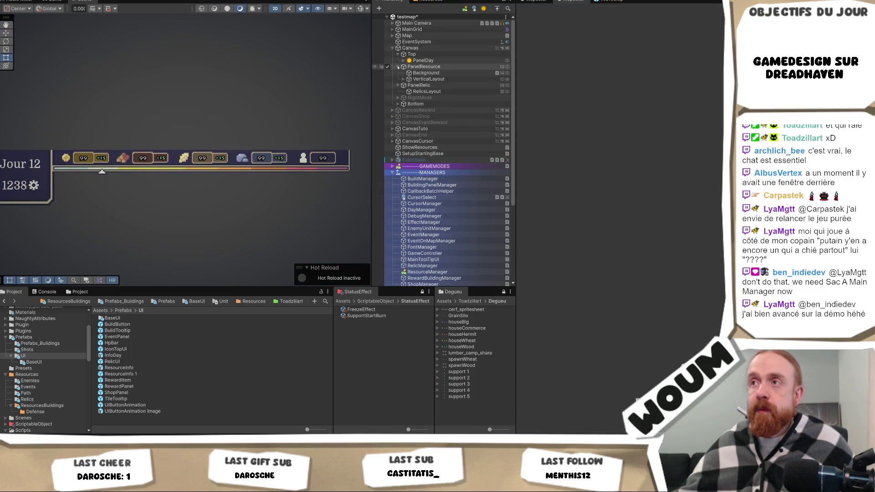
click(404, 79)
click(423, 91)
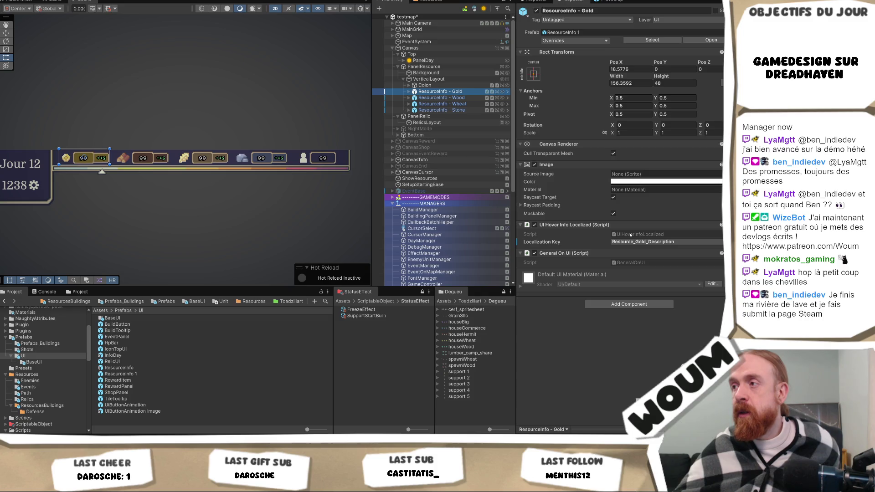
click(631, 235)
click(631, 235)
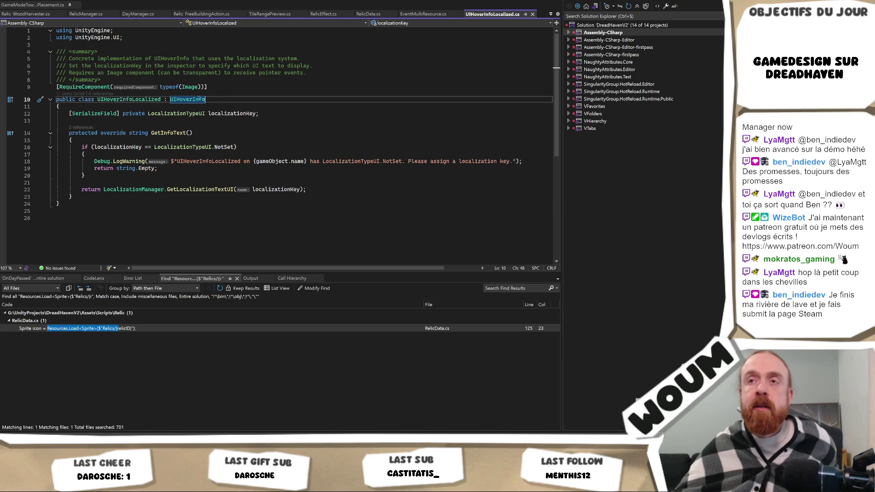
Step: Check the UIHoverInfo base class definition, then return to the UIHoverInfoLocalized class
mouse_move(197, 98)
ctrl+click(183, 100)
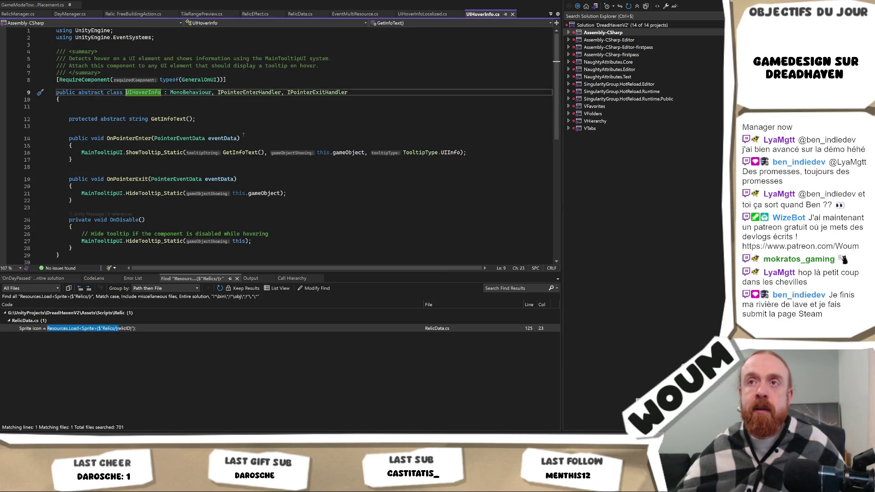
key(ctrl+minus)
mouse_move(181, 98)
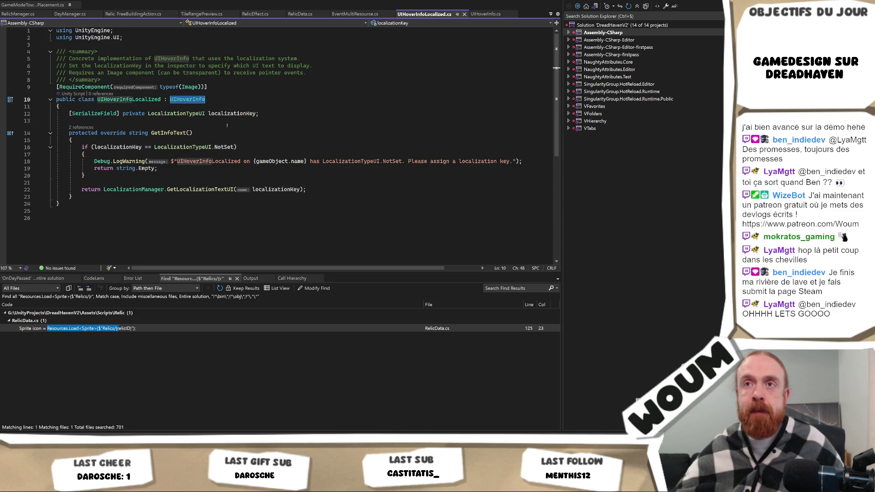
double_click(132, 99)
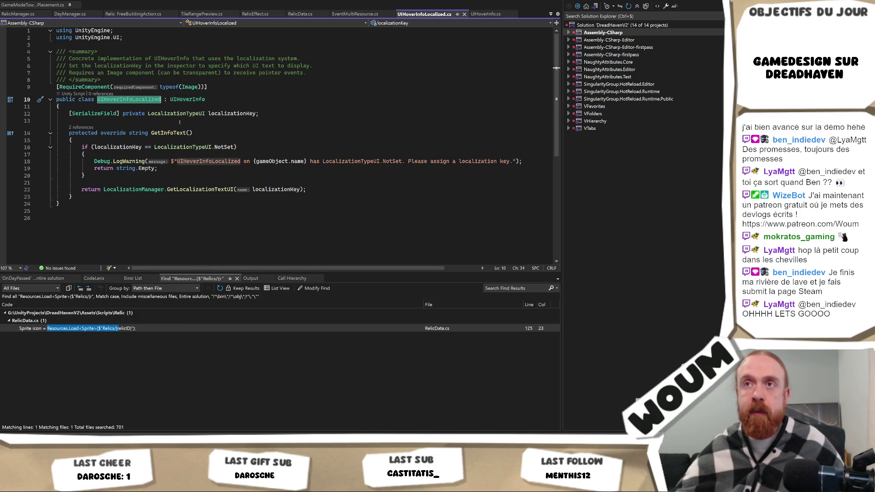
key(alt+Tab)
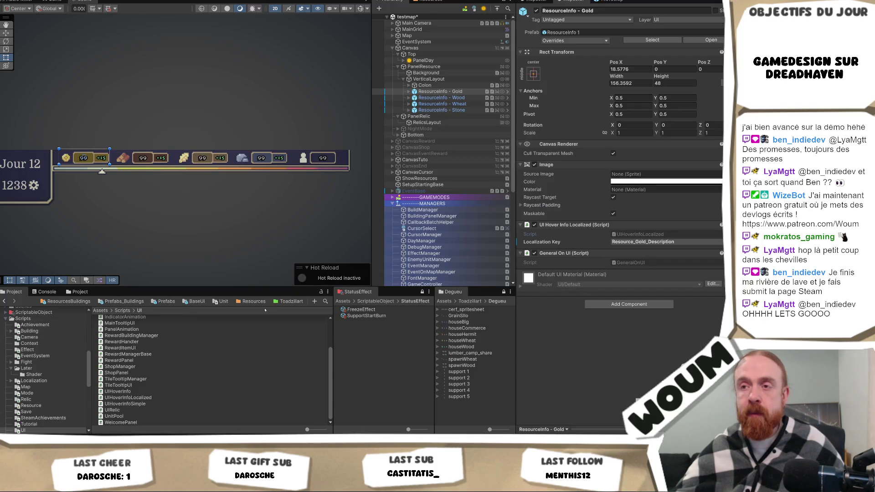
key(alt+Tab)
Step: Delete the /// summary comment above the class, save, and return to Unity to recompile
drag(10, 79, 11, 54)
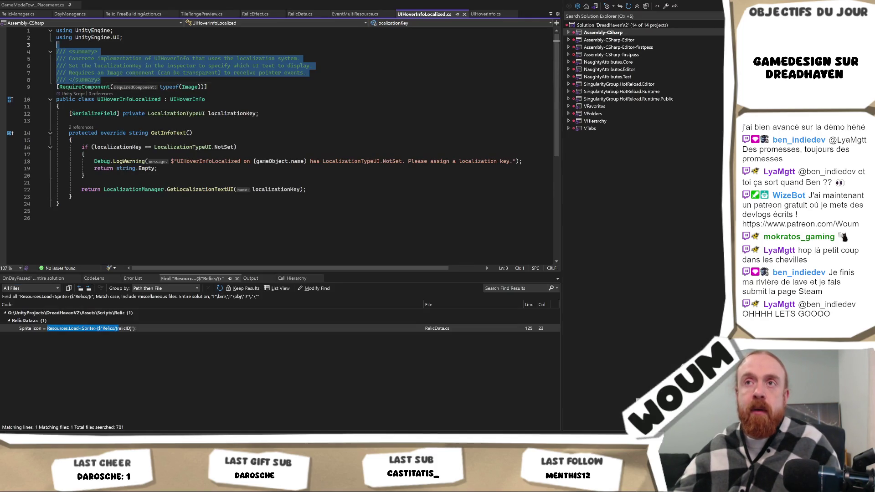
key(Delete)
key(Return)
key(ctrl+s)
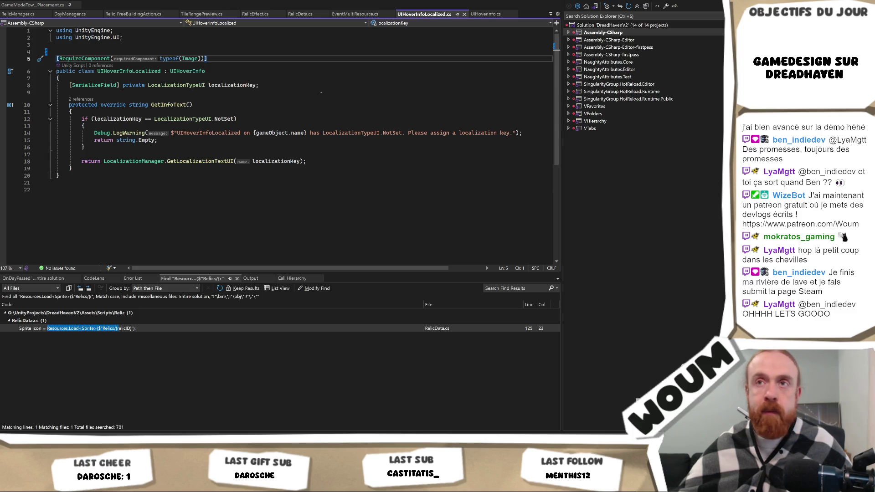
mouse_move(128, 483)
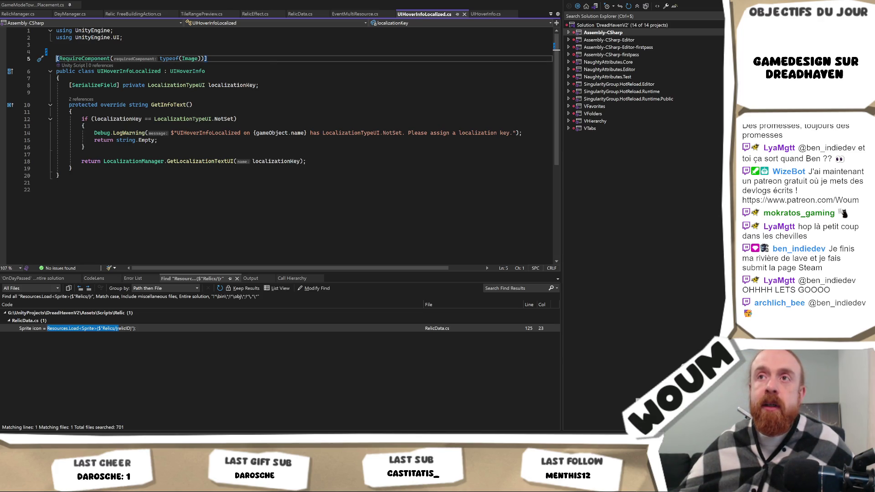
click(241, 77)
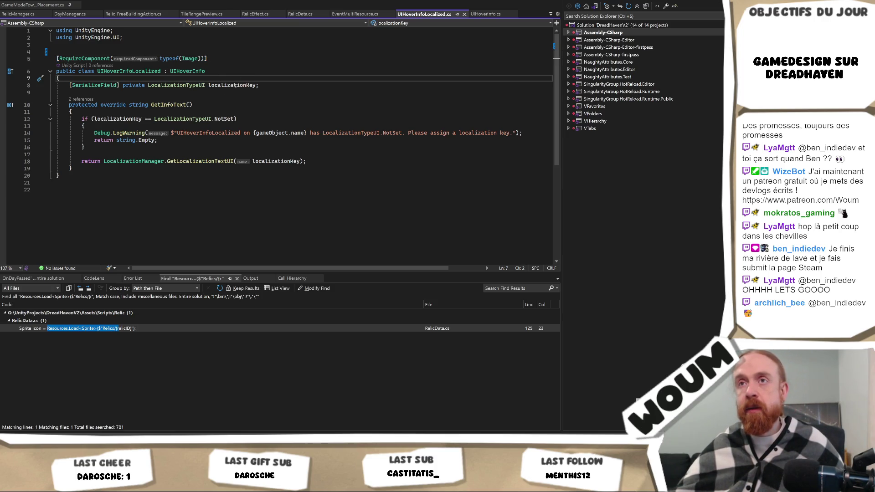
double_click(128, 72)
key(ctrl+c)
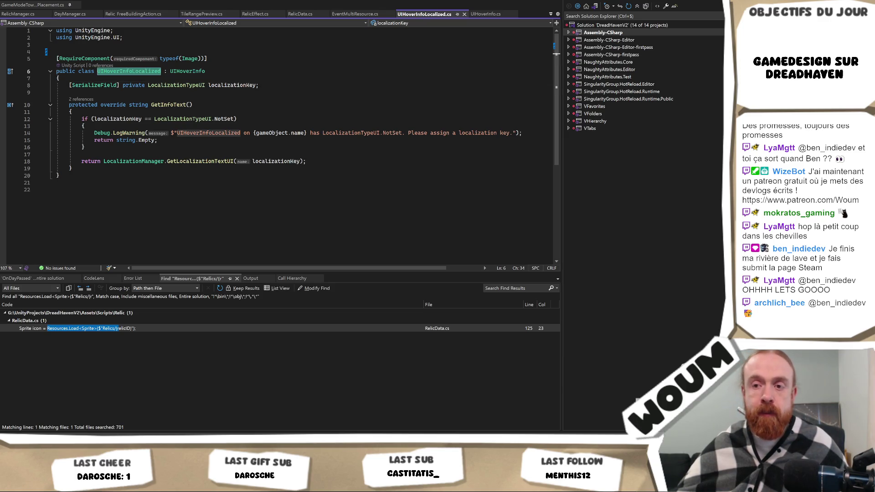
key(alt+Tab)
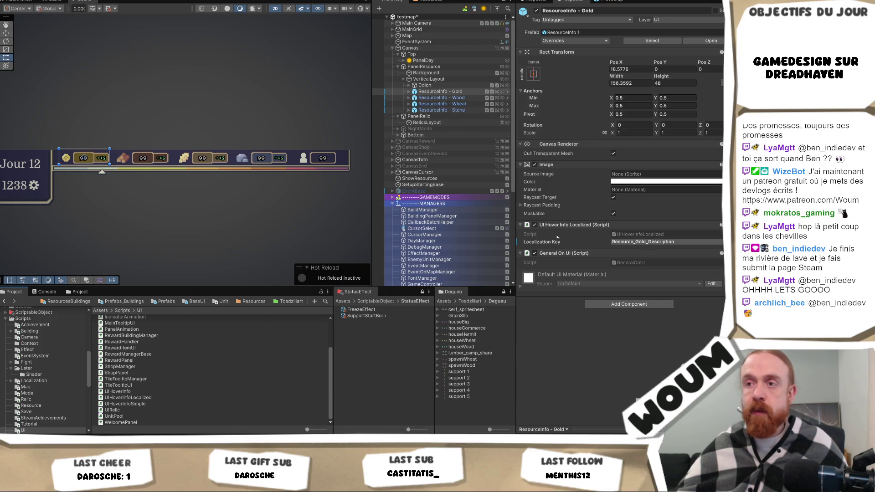
Step: Find the UIHoverInfoLocalized script in the Project panel's UI scripts folder and select it
click(325, 301)
key(ctrl+v)
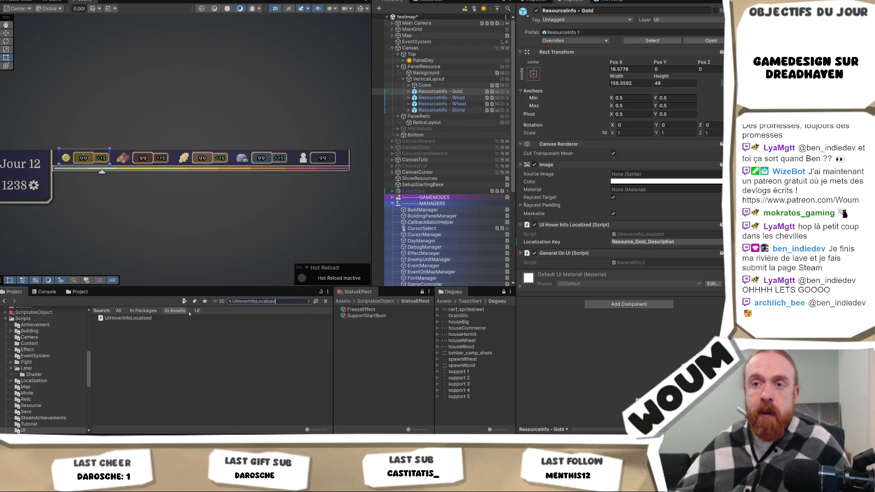
key(Down)
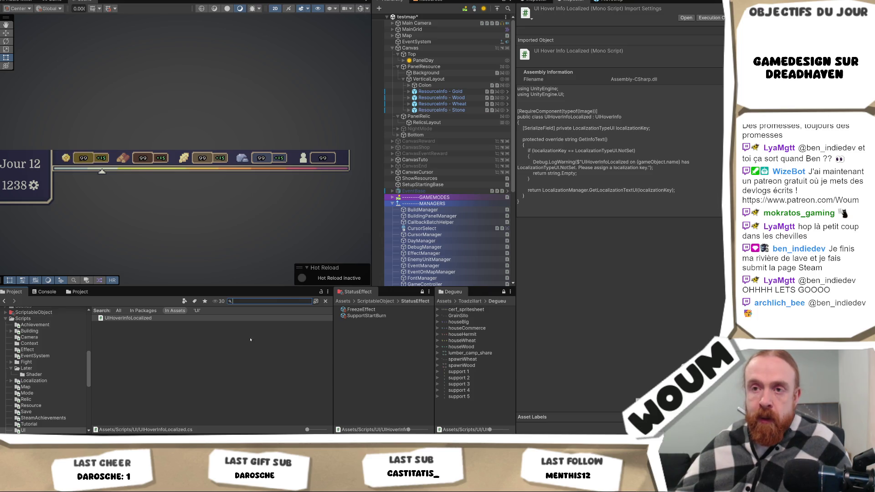
click(308, 301)
click(153, 397)
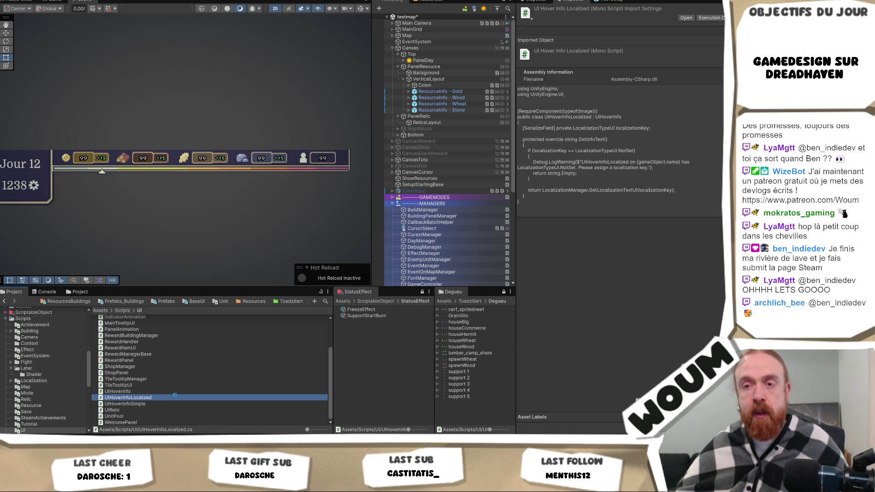
Step: Duplicate it, rename the copy UIHoverInfoCallbackText, and open it in Visual Studio
key(ctrl+d)
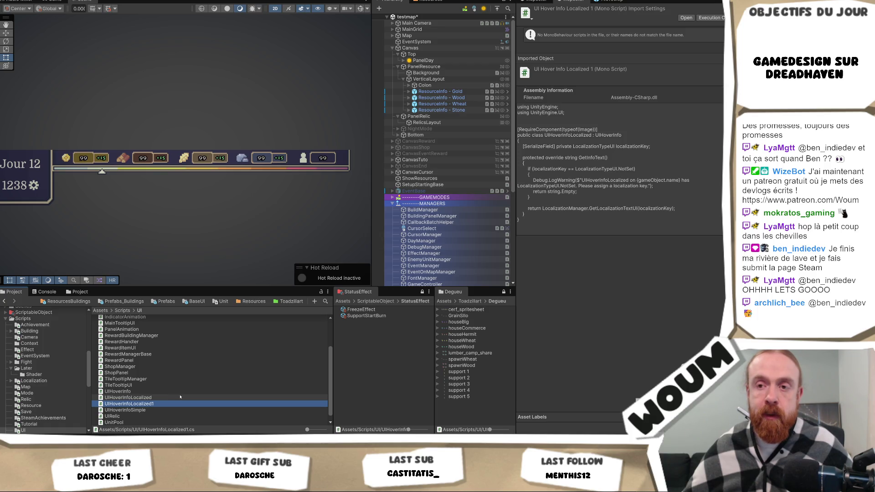
key(F2)
key(BackSpace)
key(BackSpace)
key(BackSpace)
key(BackSpace)
key(BackSpace)
text(CallbackText)
key(Return)
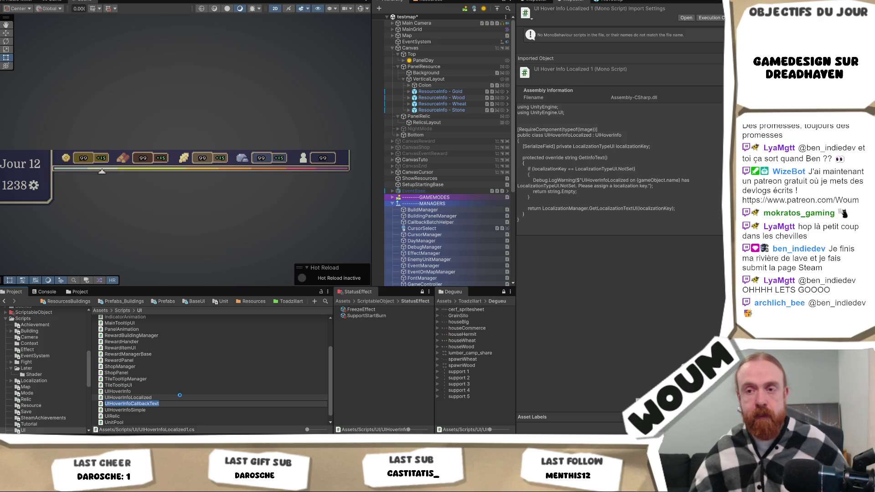
click(161, 392)
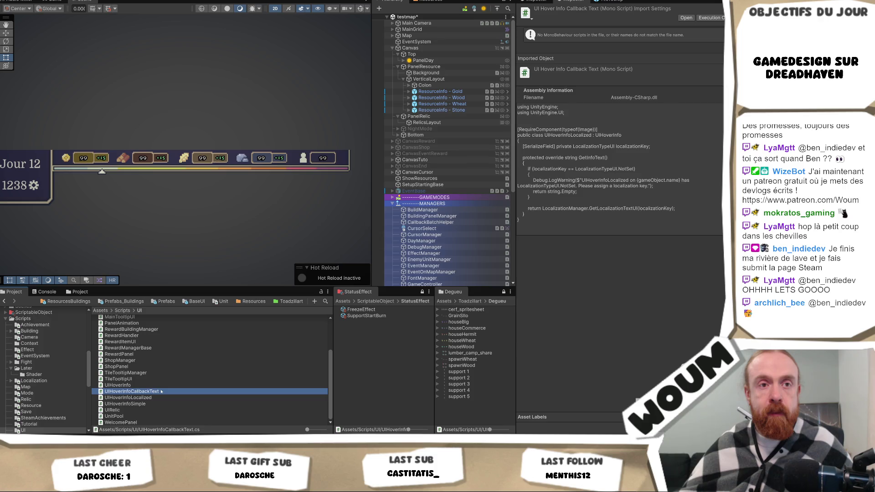
double_click(161, 392)
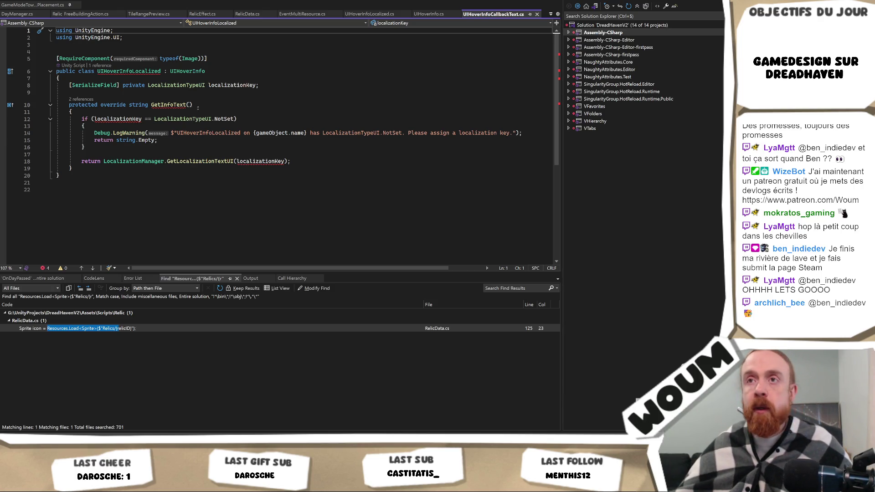
Step: Rename the copied class to UIHoverInfoCallbackText and select the localization key field declaration
double_click(129, 71)
text(UIHoverInfoCallbackText)
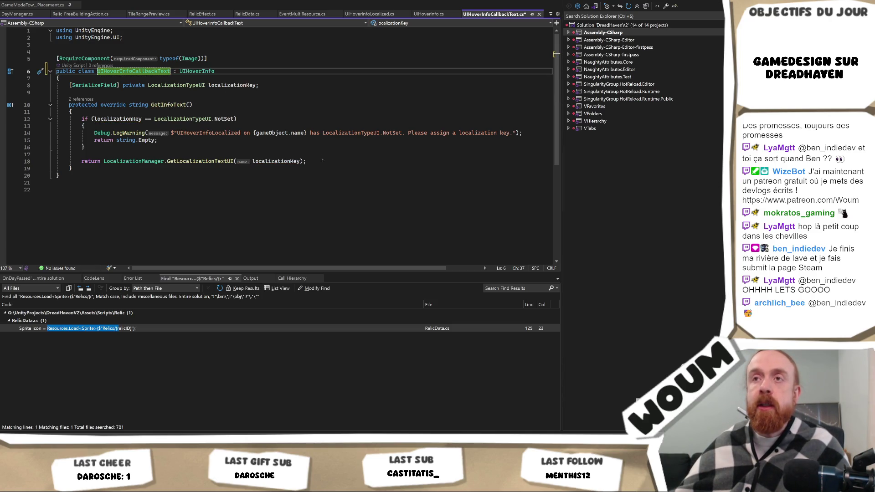
drag(278, 88, 270, 81)
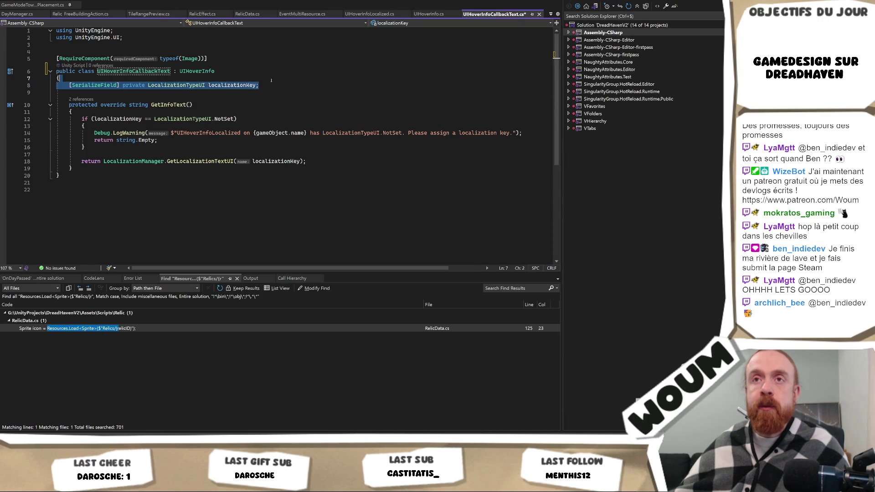
click(132, 85)
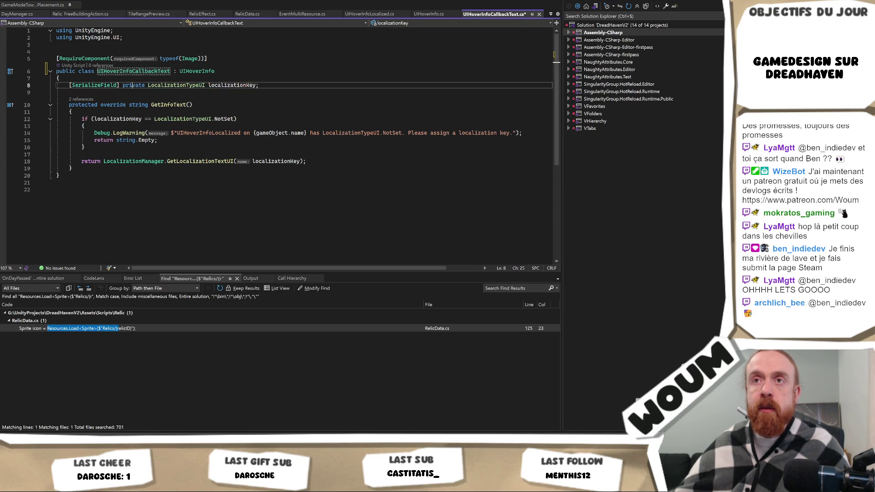
drag(123, 86, 373, 88)
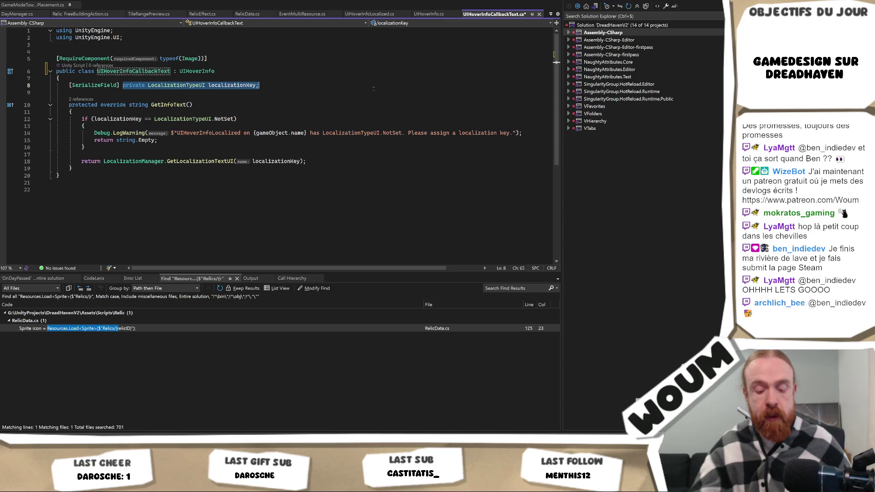
Step: Replace that field with a UnityEvent<string> textEvent, importing UnityEngine.Events
text(UnityEve)
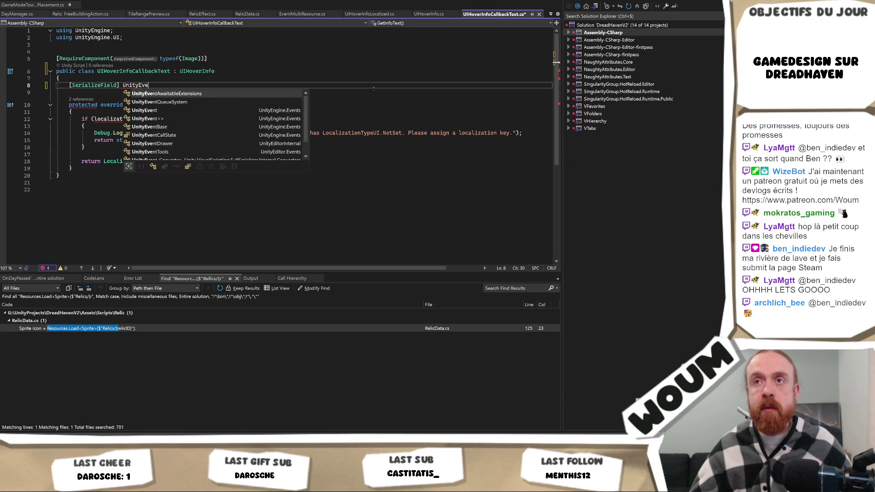
key(Down)
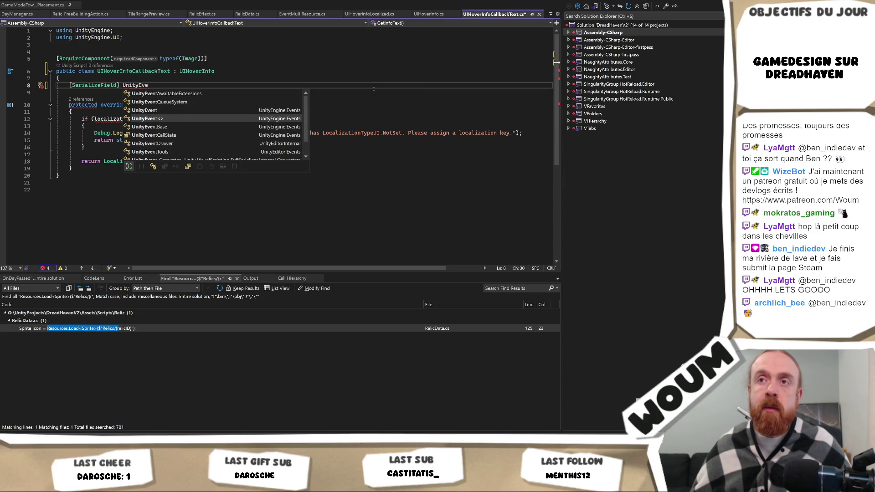
key(Tab)
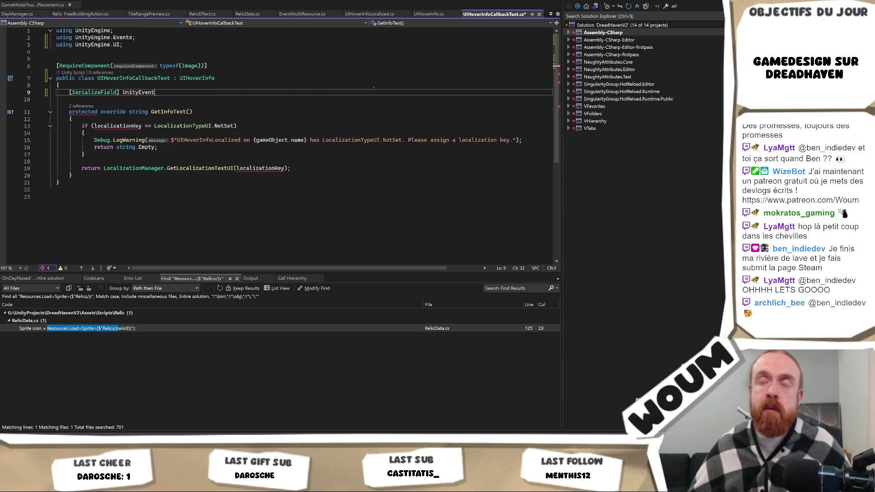
text(<)
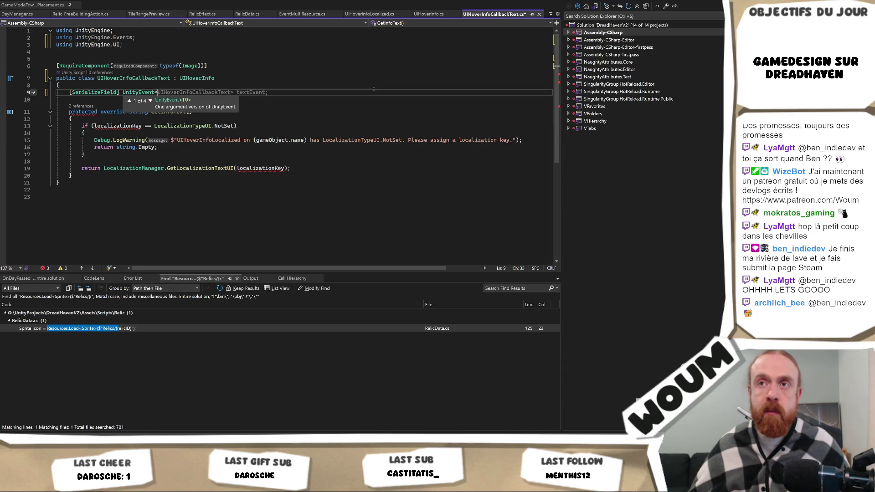
text(stri)
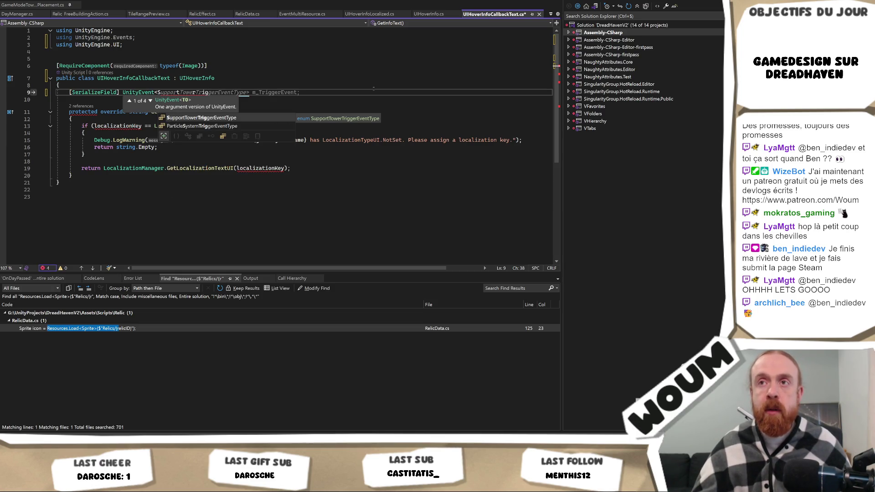
key(Tab)
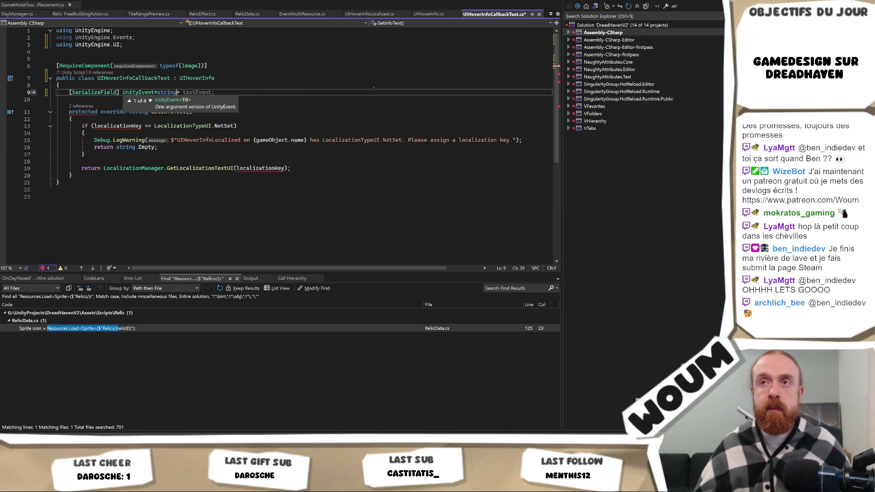
key(Tab)
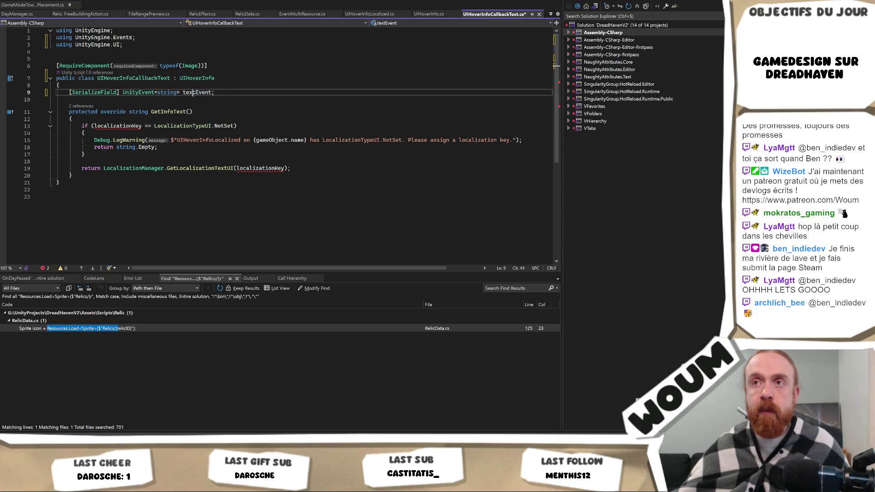
double_click(193, 92)
key(ctrl+c)
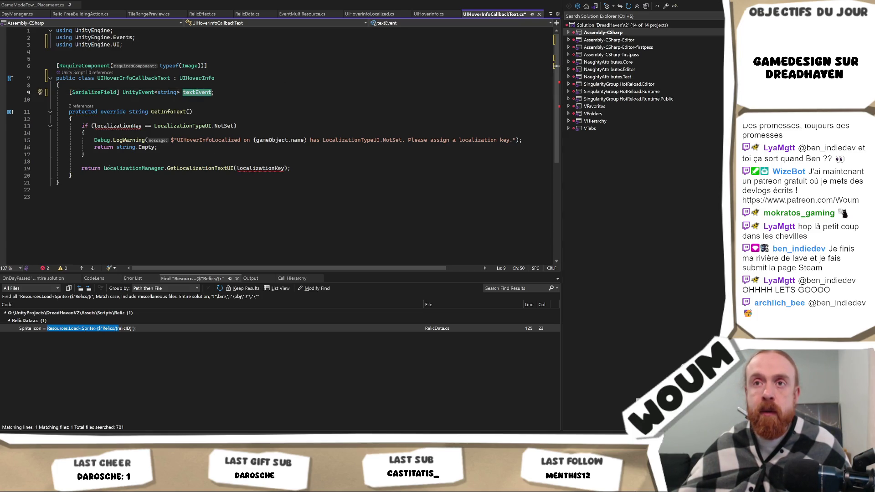
drag(104, 168, 314, 169)
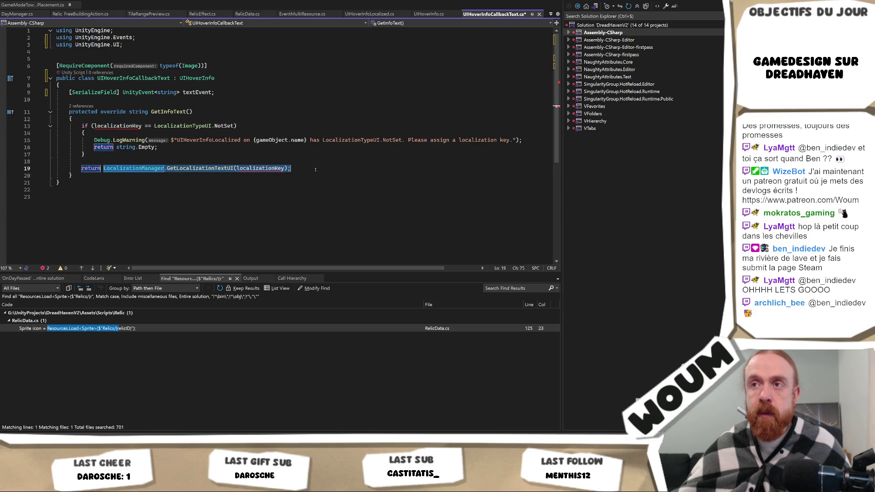
Step: Make GetInfoText return textEvent.Invoke() instead of the localization lookup
key(ctrl+v)
text(.)
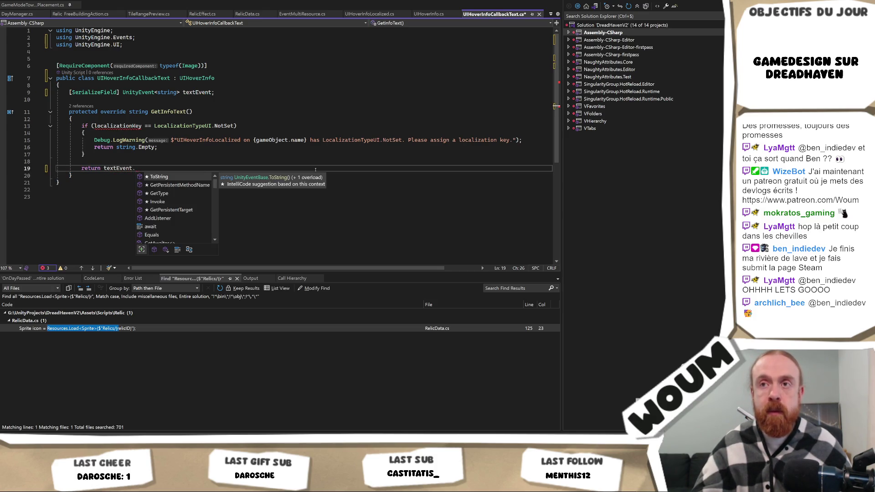
text(In)
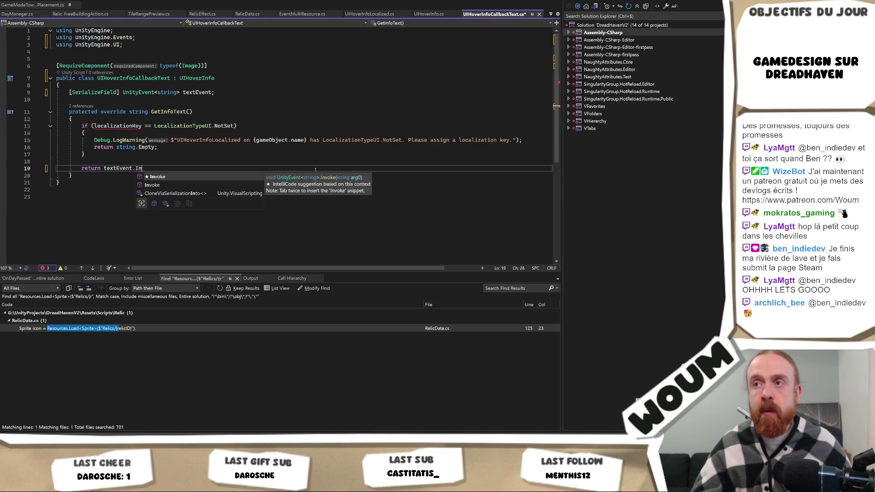
key(Tab)
text(();)
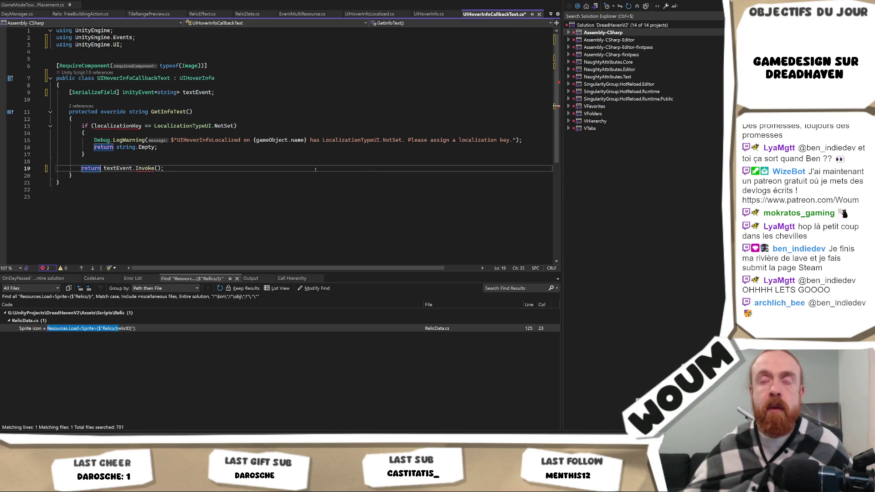
mouse_move(137, 168)
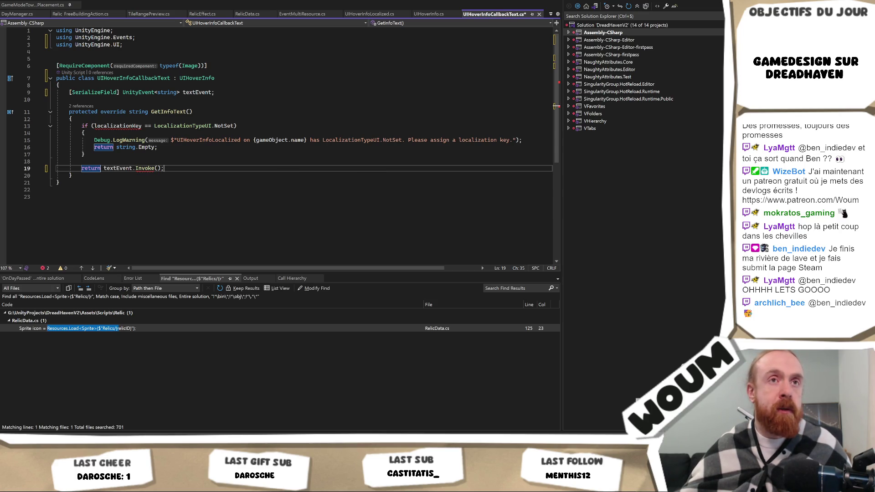
Step: Delete the localization-key NotSet check and warning from GetInfoText
double_click(133, 78)
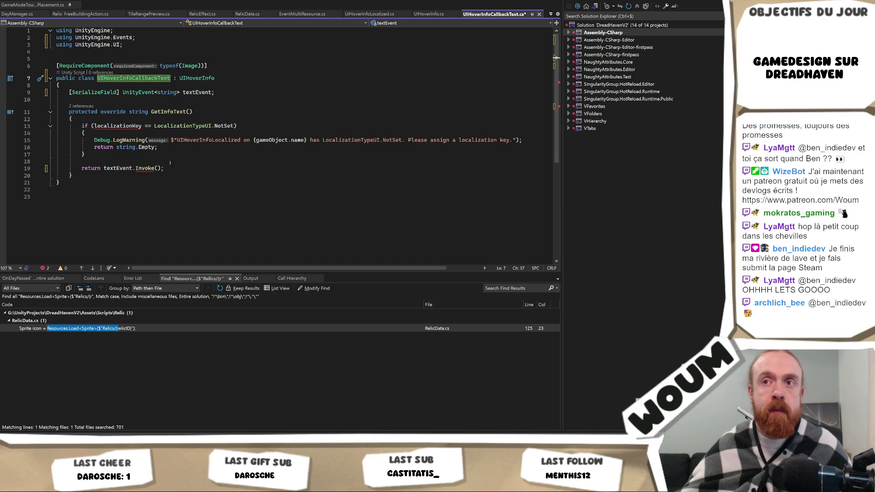
mouse_move(114, 159)
mouse_down()
mouse_move(69, 120)
mouse_move(57, 86)
mouse_up()
key(Delete)
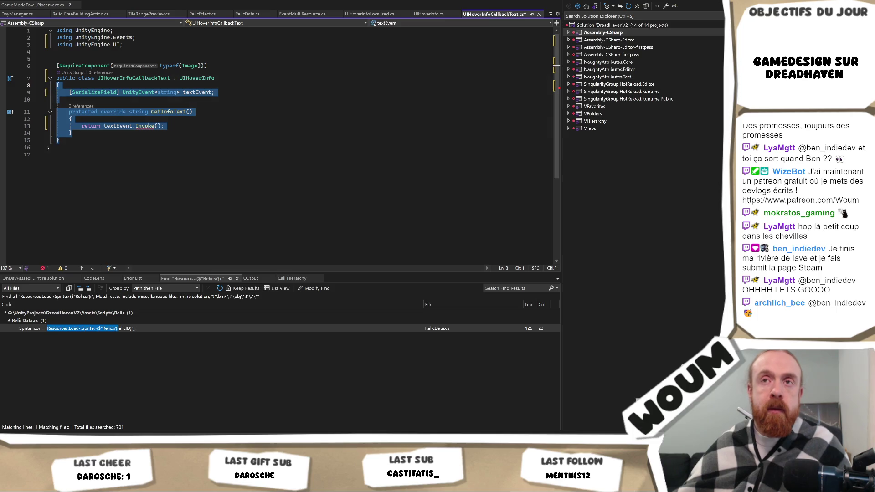
drag(72, 133, 56, 92)
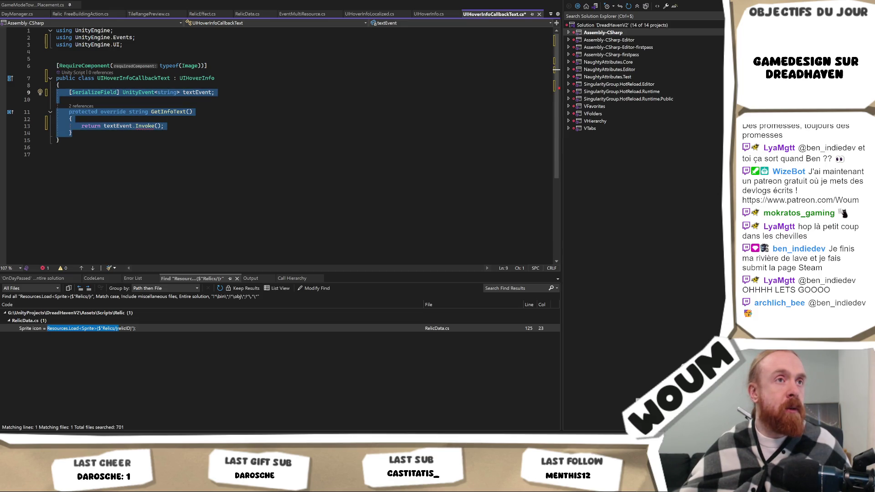
key(alt+Tab)
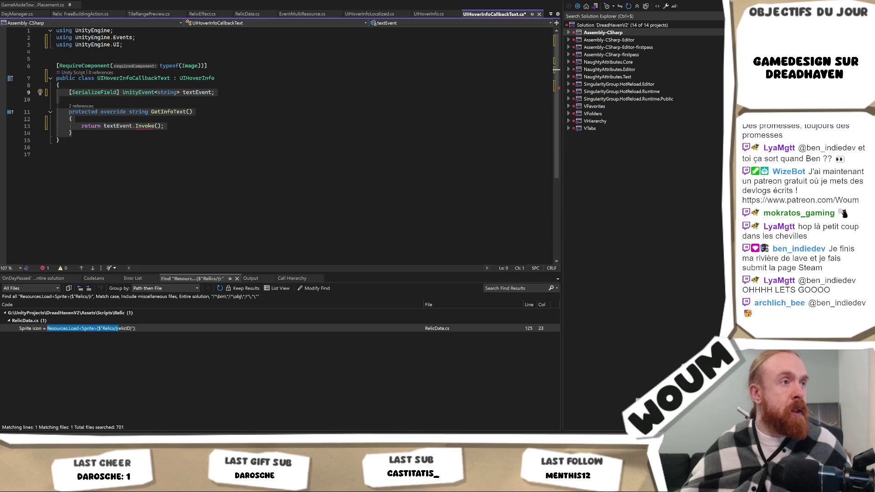